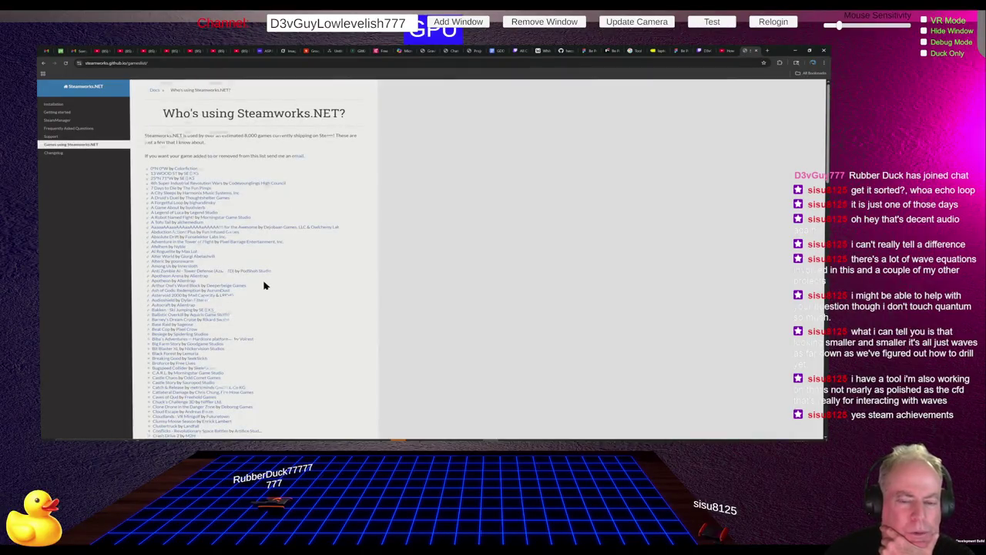
Step: Open a listed game's Steam store page from the Steamworks.NET users list, then view the Twitch tab
scroll(263, 285, "down", 3)
scroll(263, 285, "up", 3)
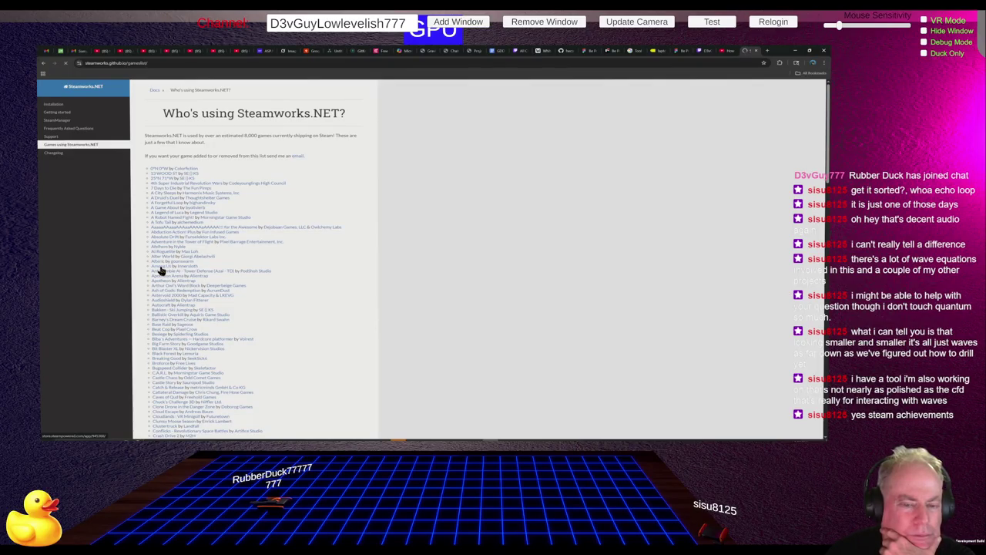
left_click(160, 270)
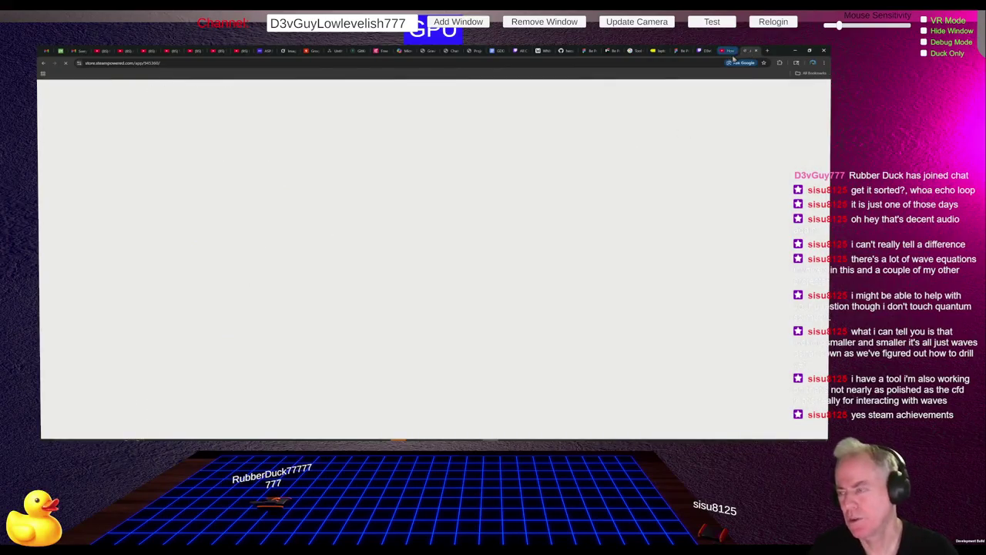
left_click(707, 52)
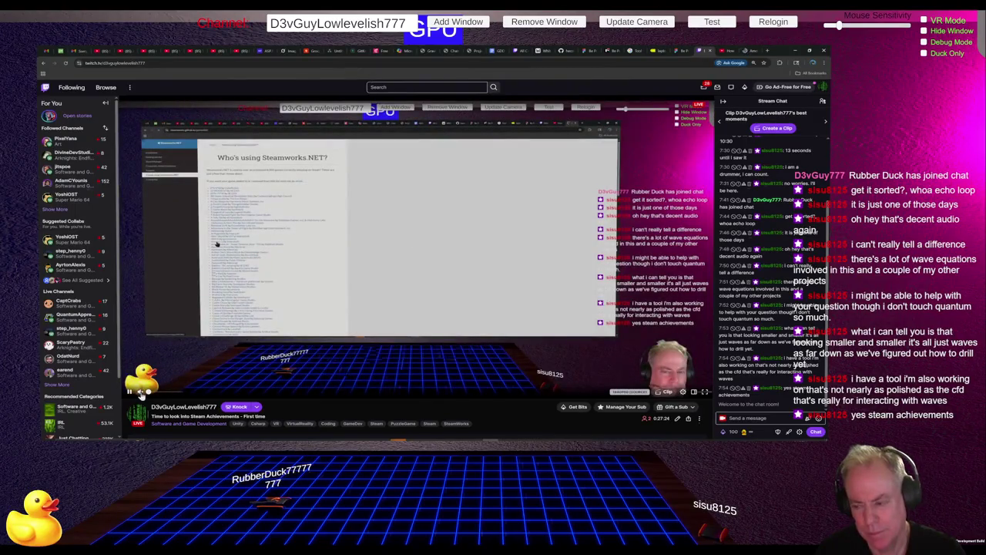
Step: Glance at the Among Us store page, then go back to the Who's using Steamworks.NET? list
mouse_move(141, 393)
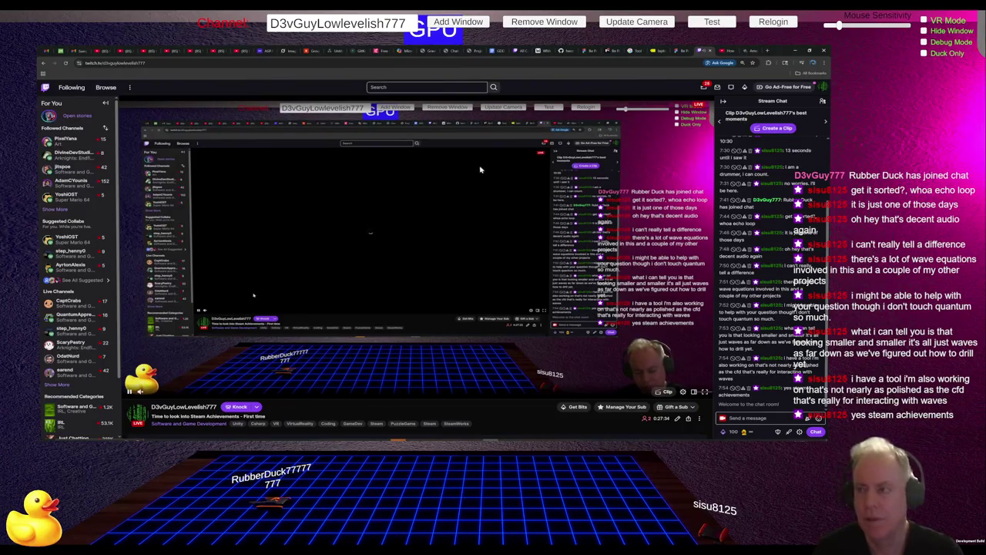
left_click(749, 50)
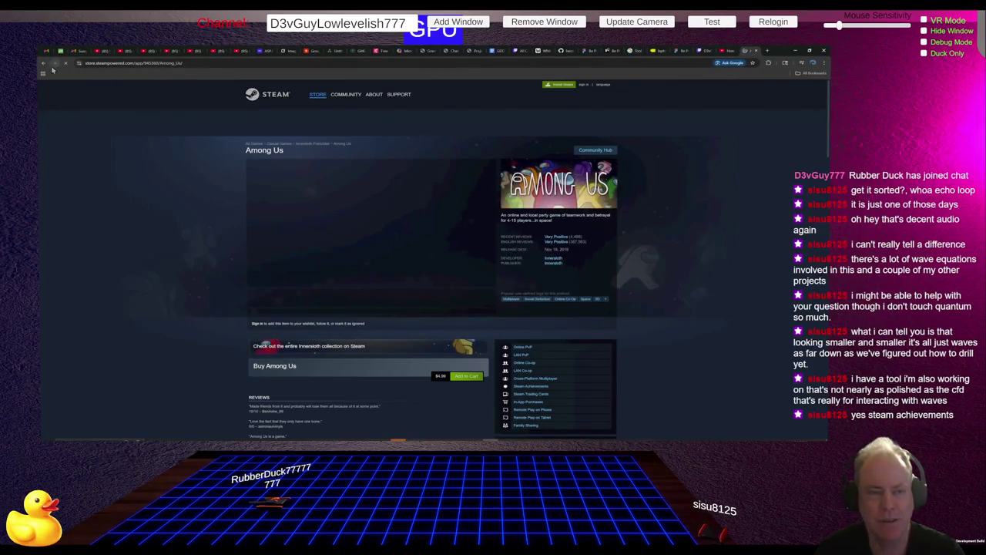
left_click(43, 63)
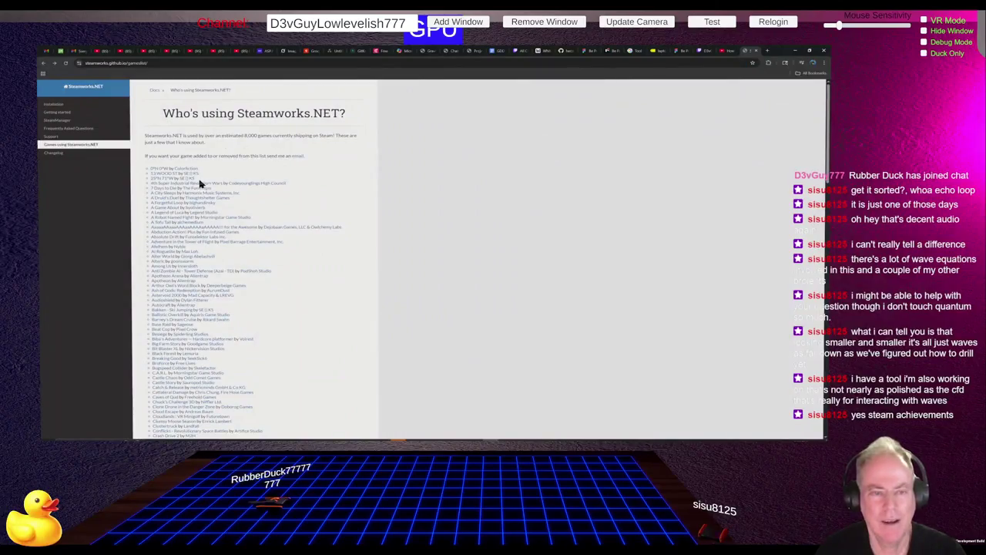
Step: Copy the Steamworks.NET git package URL from the Installation page and switch to Unity
left_click(54, 105)
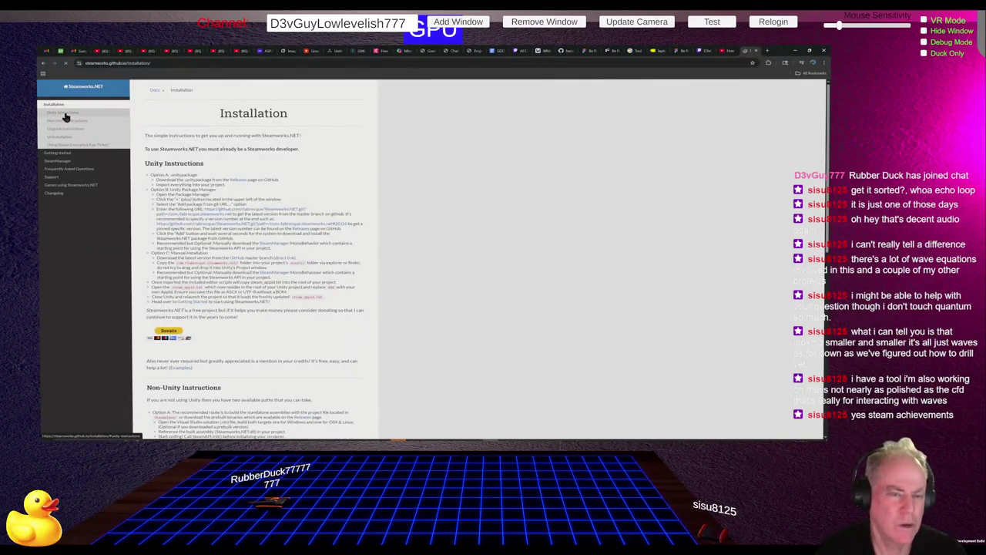
scroll(385, 158, "down", 1)
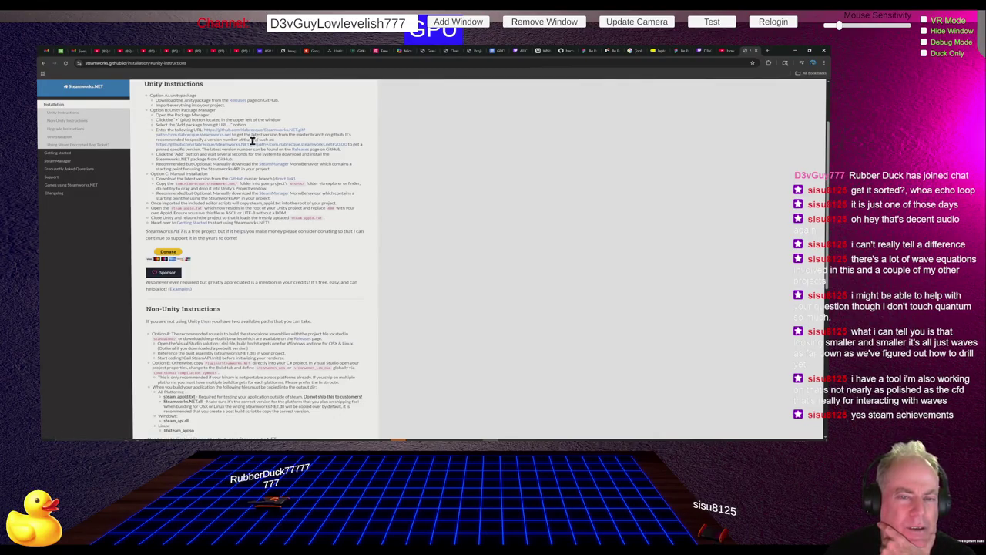
right_click(231, 134)
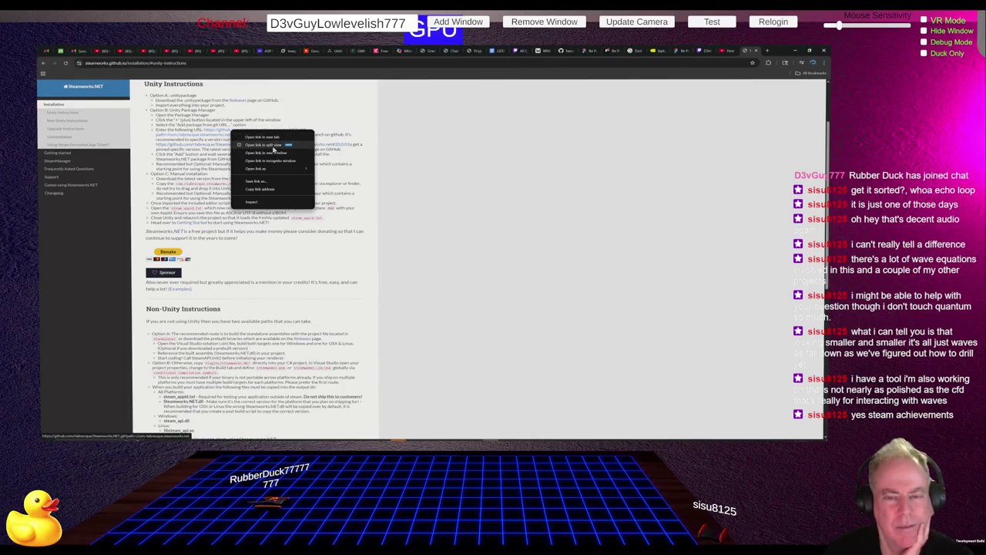
left_click(262, 189)
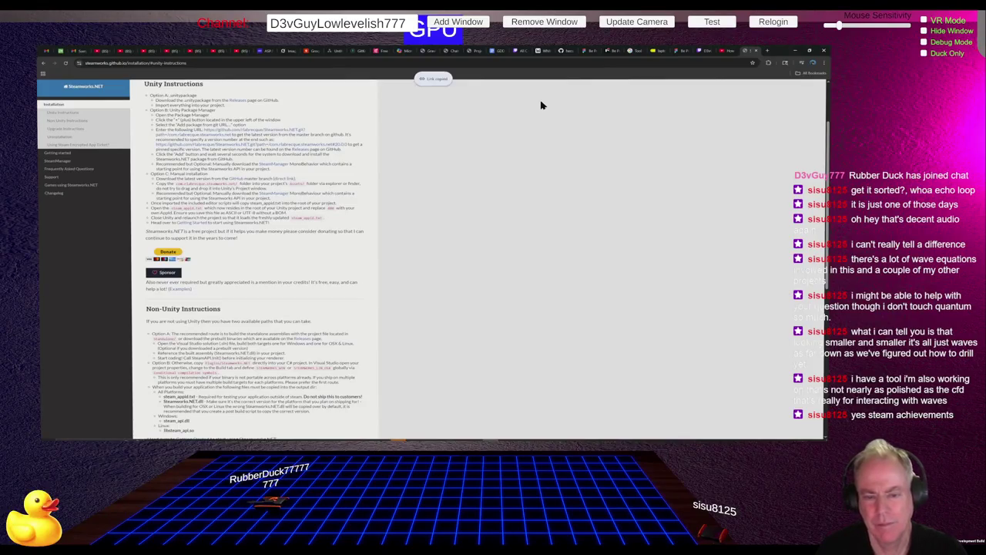
key("alt+Tab")
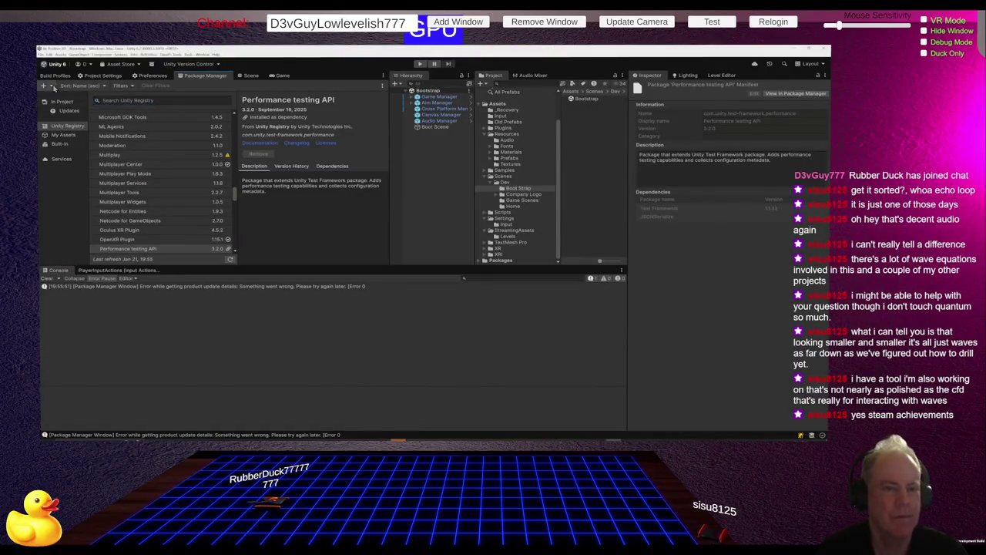
Step: Install Steamworks.NET in Package Manager by pasting its git URL into Install package from git URL
left_click(45, 85)
left_click(74, 107)
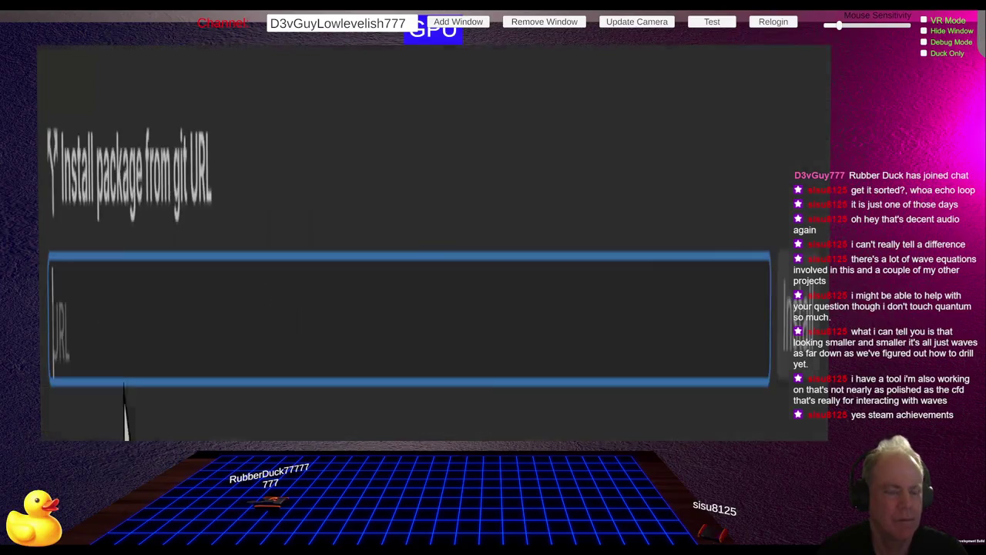
key("ctrl+v")
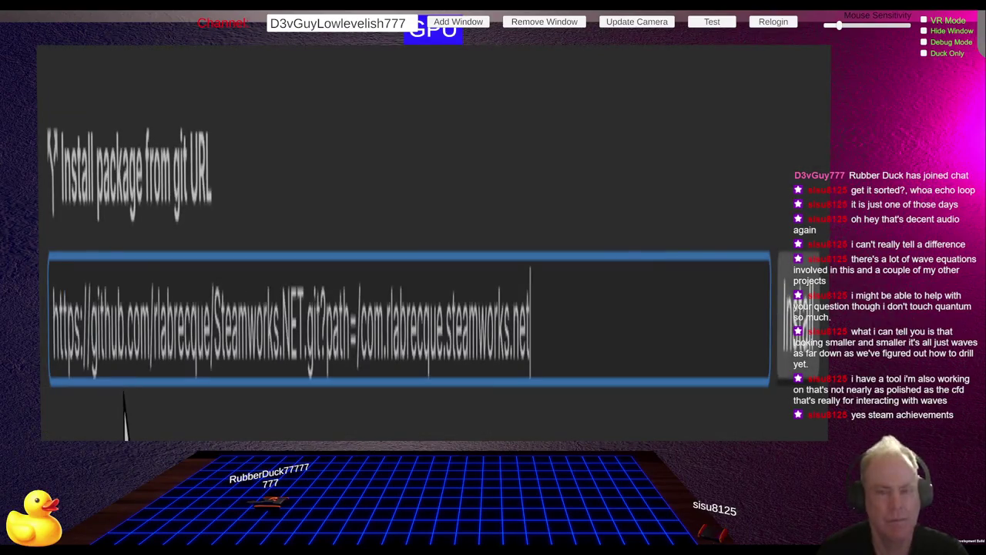
key("Return")
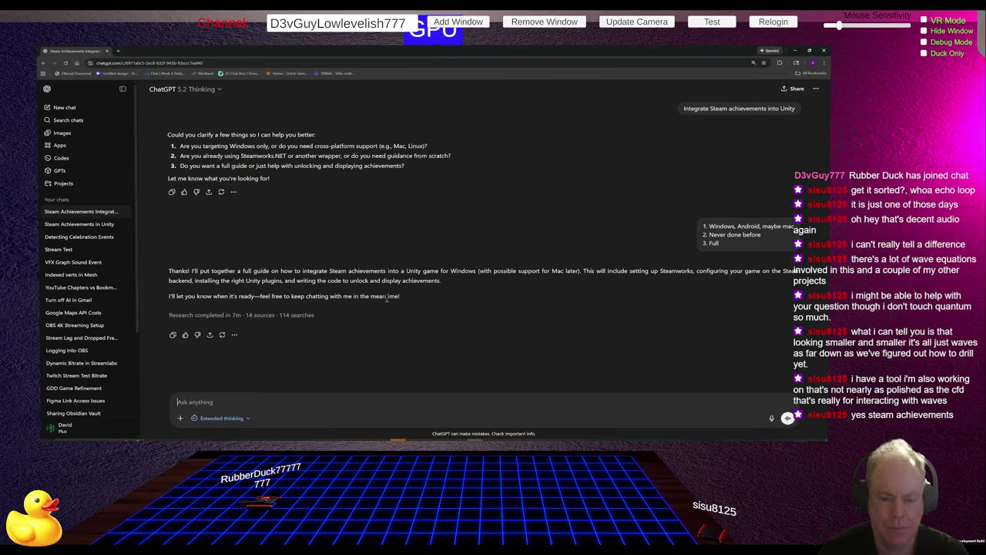
Step: Review the research activity and sources in the Activity sidebar, then reload the ChatGPT page
left_click(275, 316)
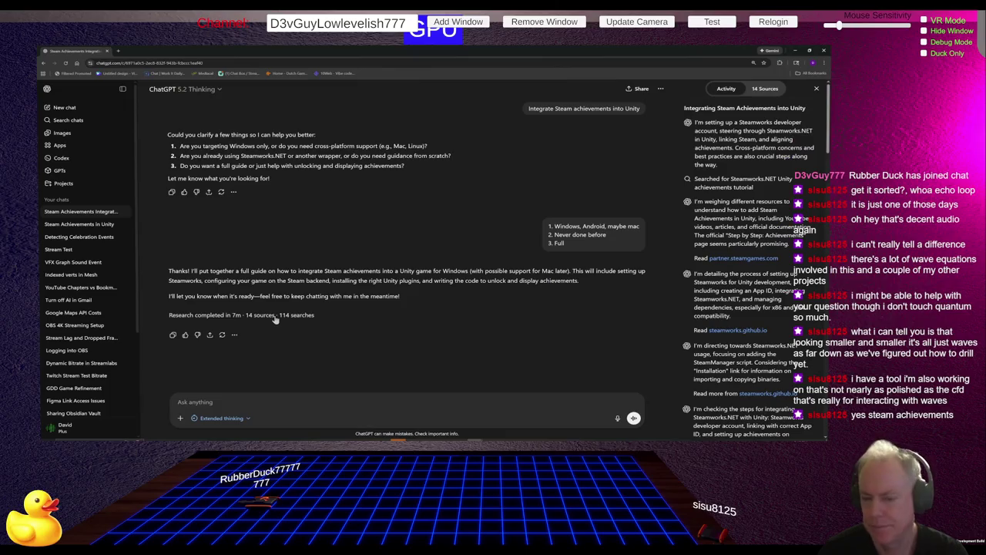
left_click(275, 316)
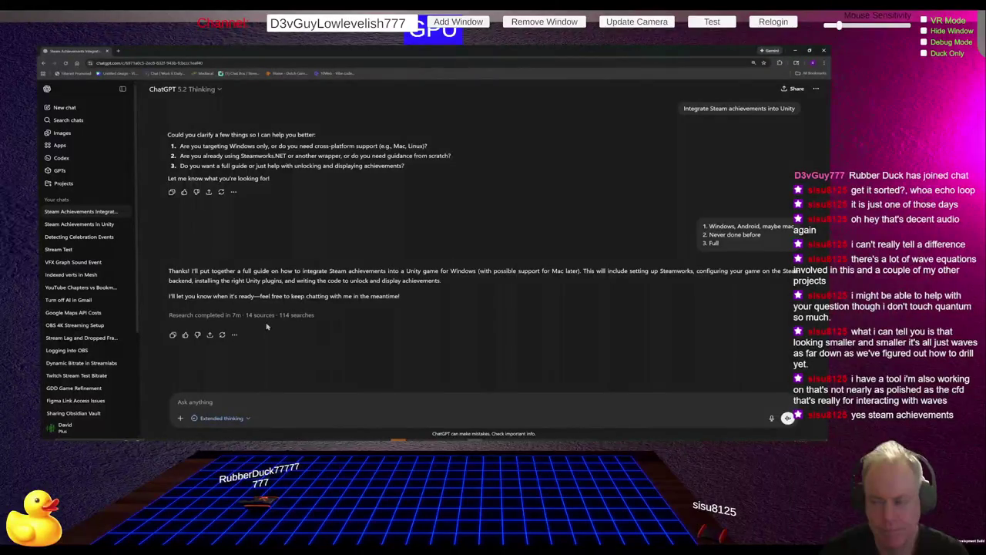
left_click(269, 317)
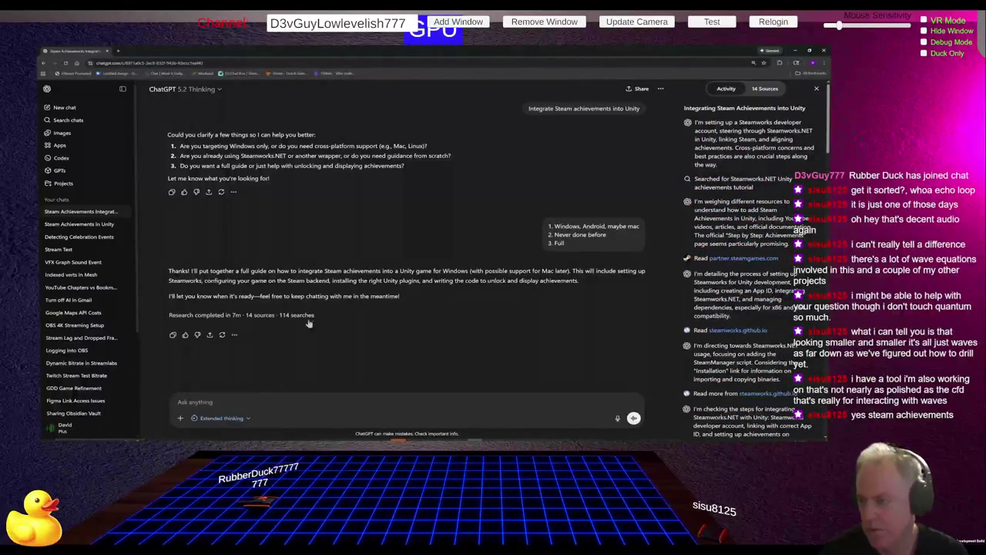
scroll(747, 291, "down", 10)
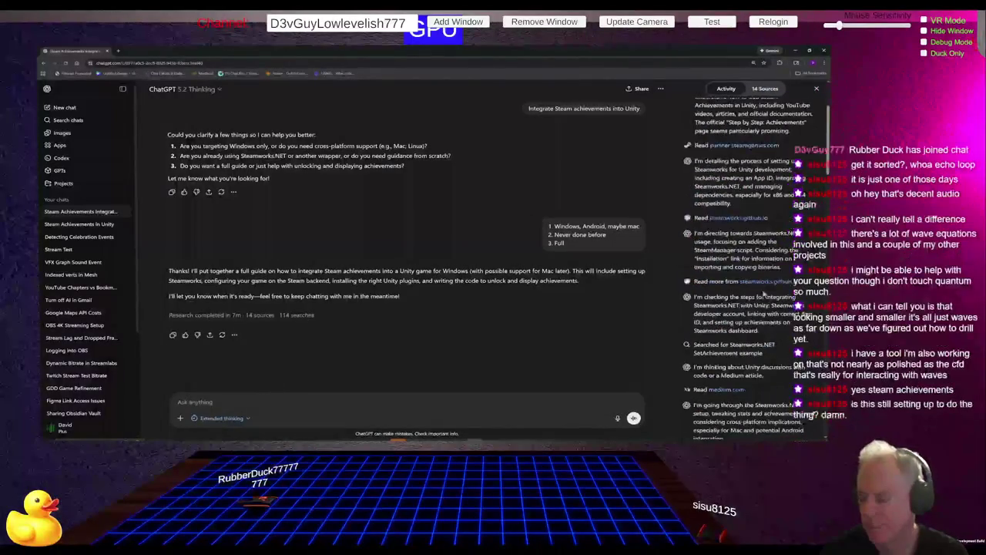
scroll(763, 292, "down", 5)
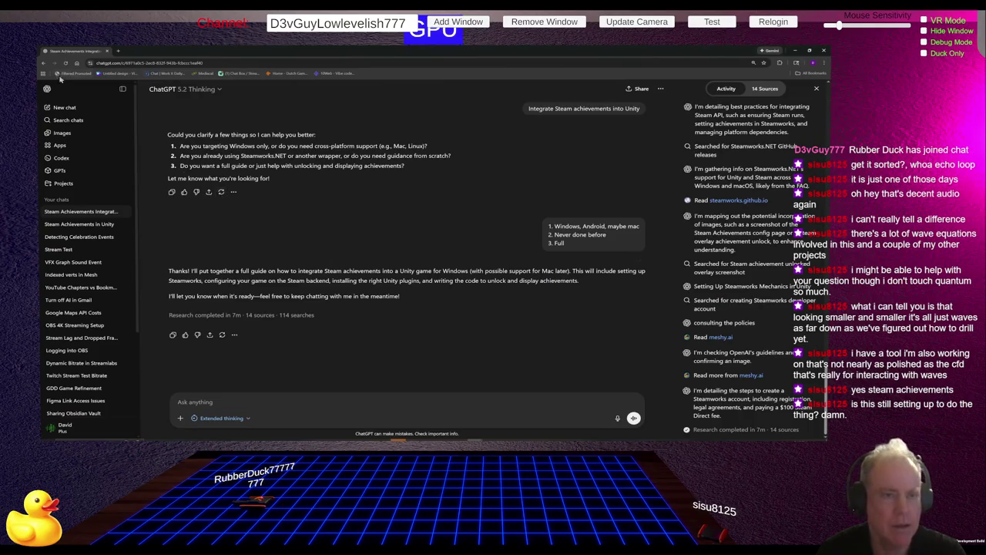
left_click(67, 63)
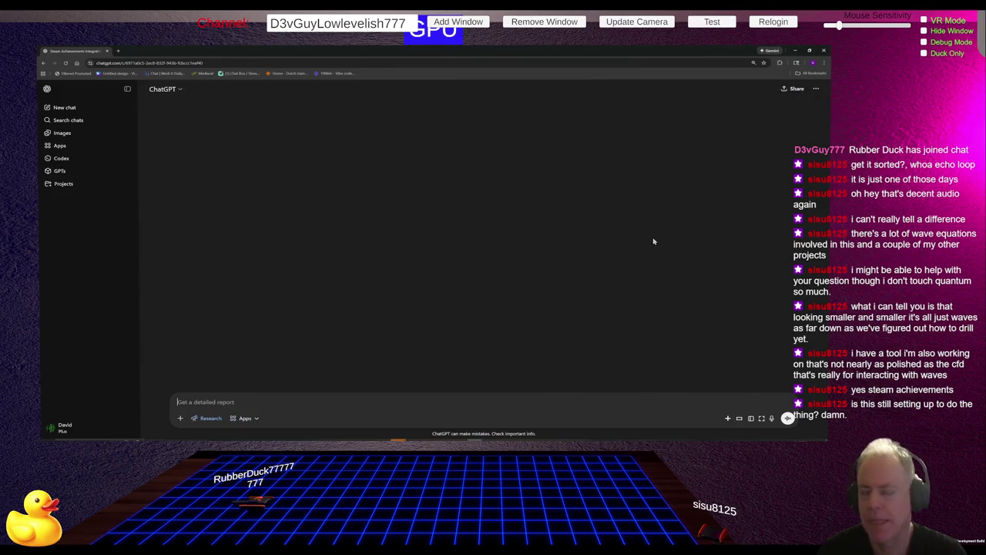
Step: Scroll up to the start of the Steam achievements guide and its Steamworks Developer Account section
scroll(678, 232, "up", 10)
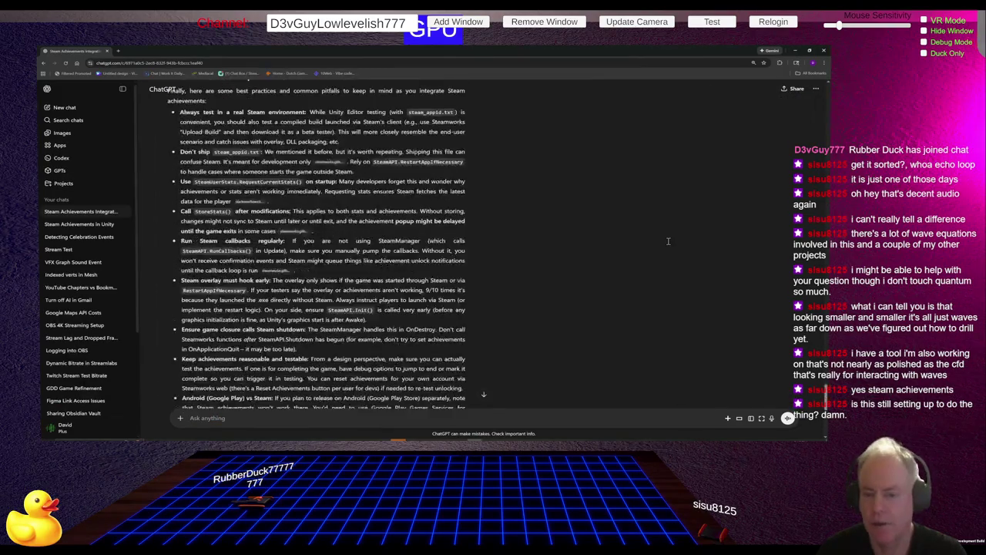
scroll(651, 252, "up", 15)
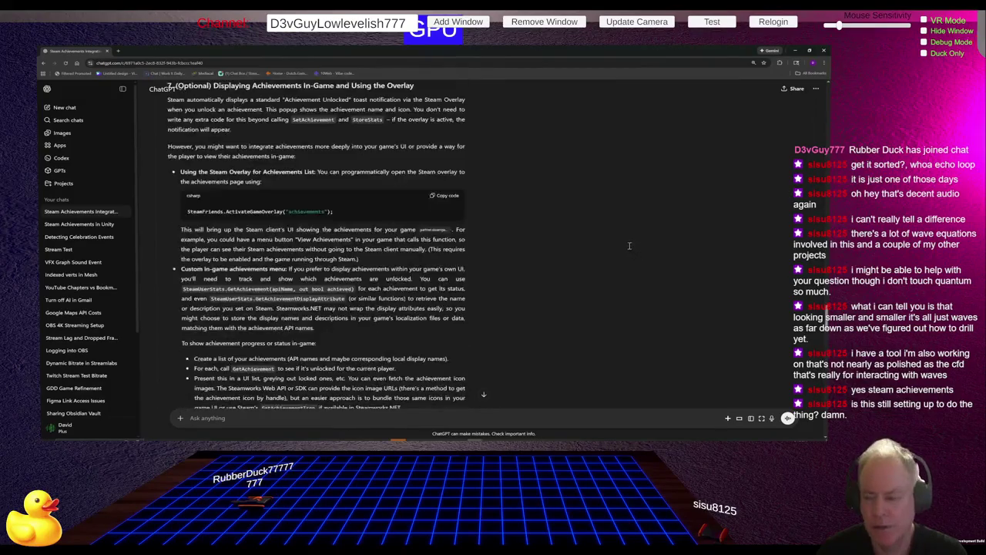
scroll(616, 239, "up", 10)
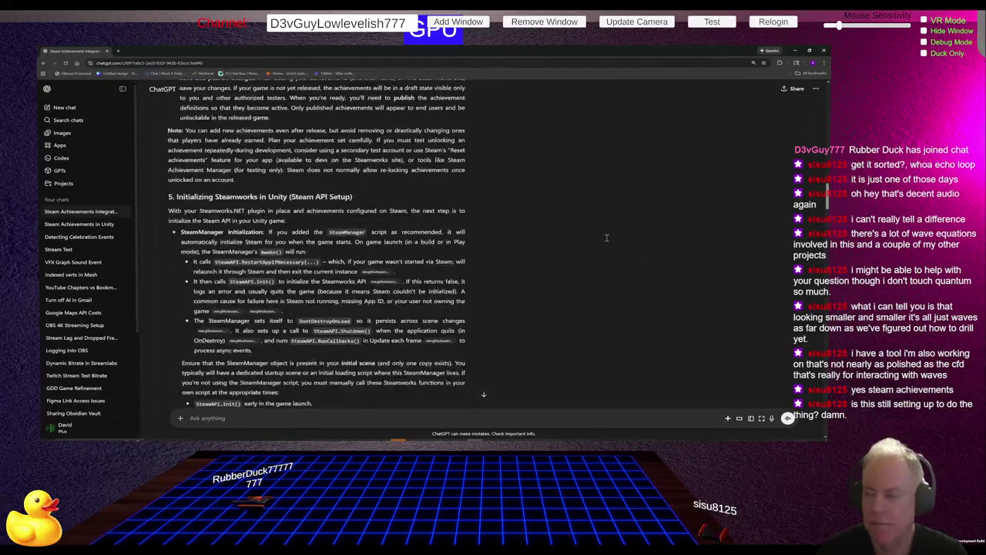
scroll(605, 237, "up", 5)
scroll(601, 235, "up", 15)
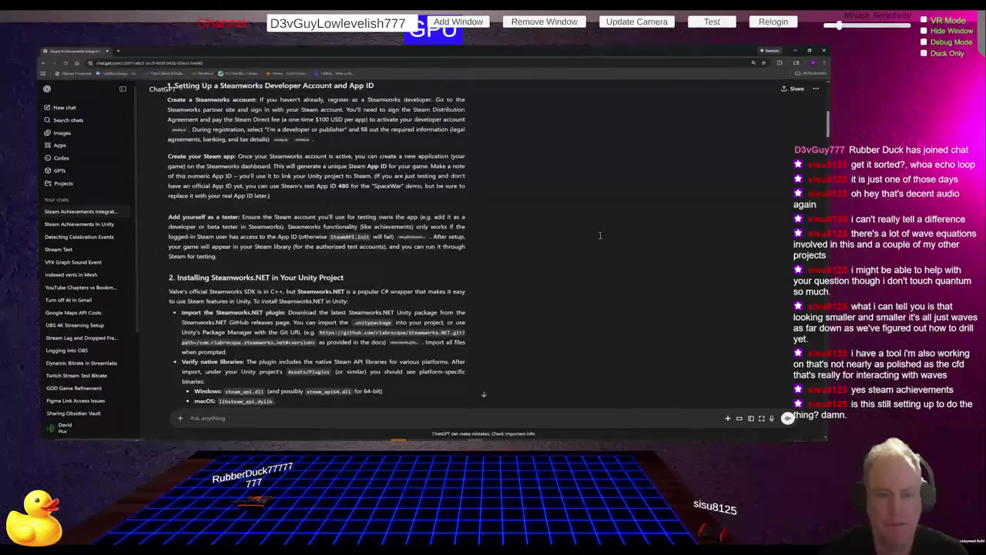
scroll(622, 307, "down", 2)
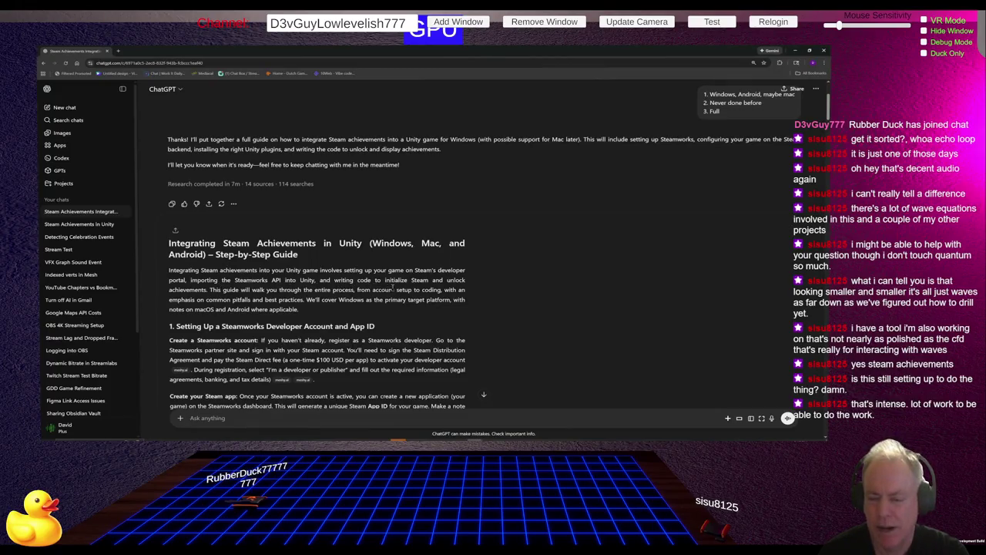
scroll(324, 300, "down", 1)
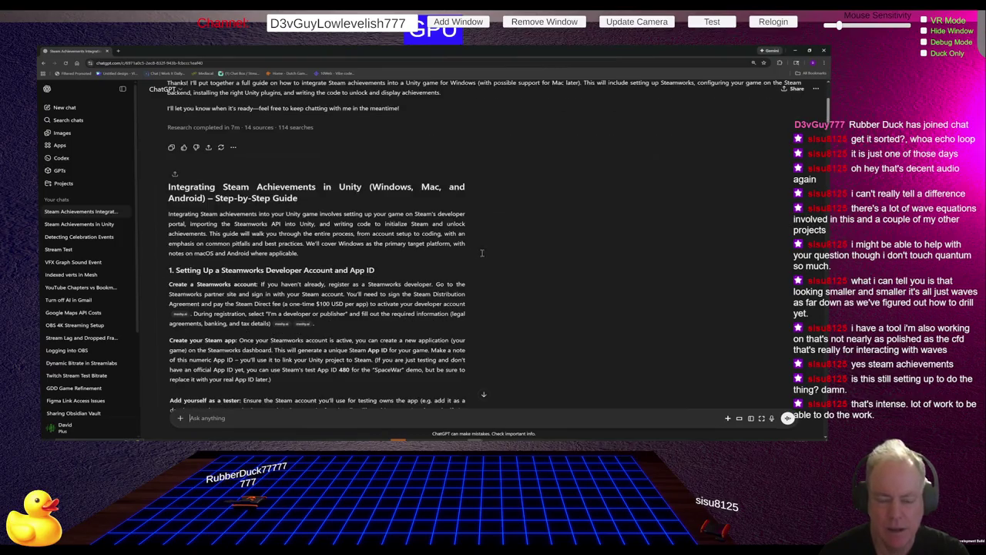
left_click_drag(219, 272, 376, 272)
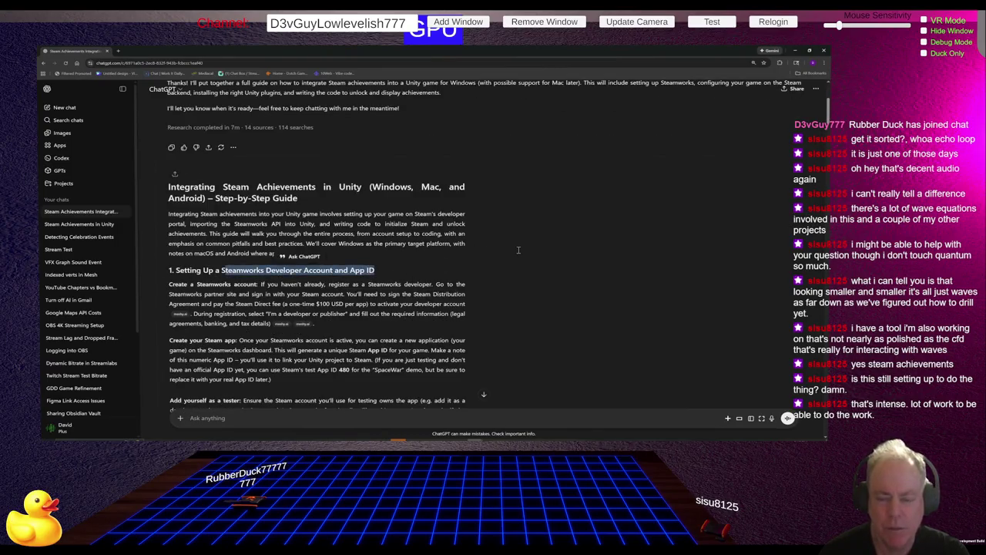
scroll(272, 275, "down", 3)
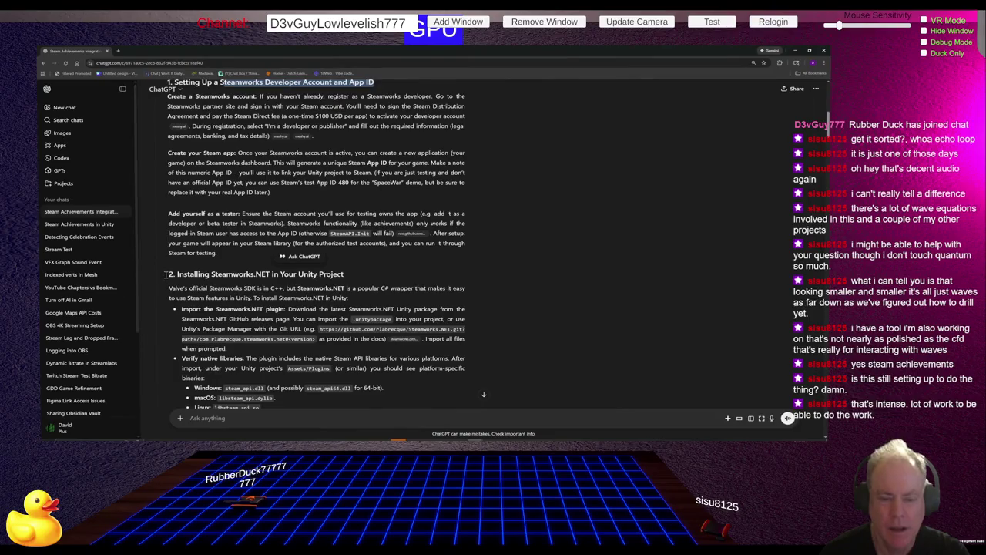
left_click_drag(164, 276, 344, 275)
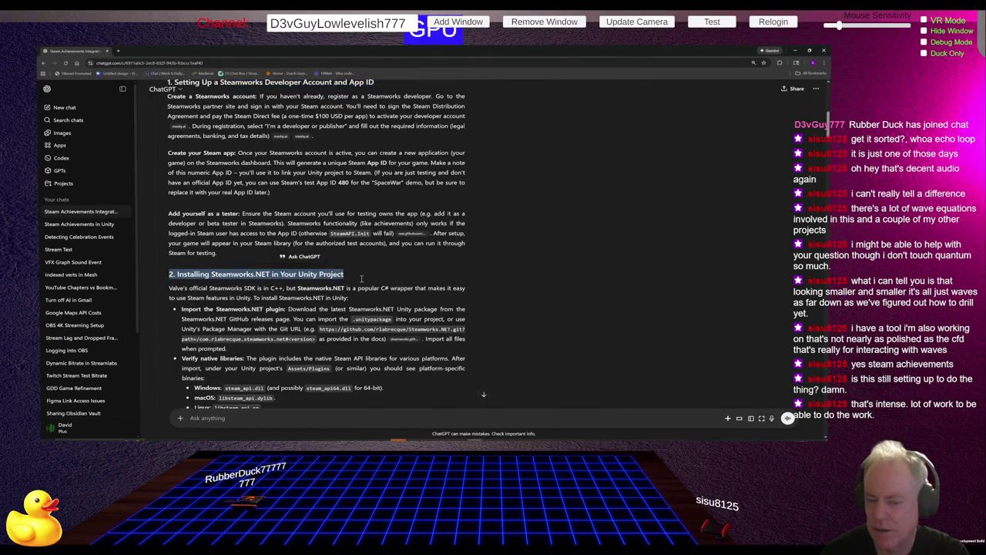
scroll(366, 276, "down", 1)
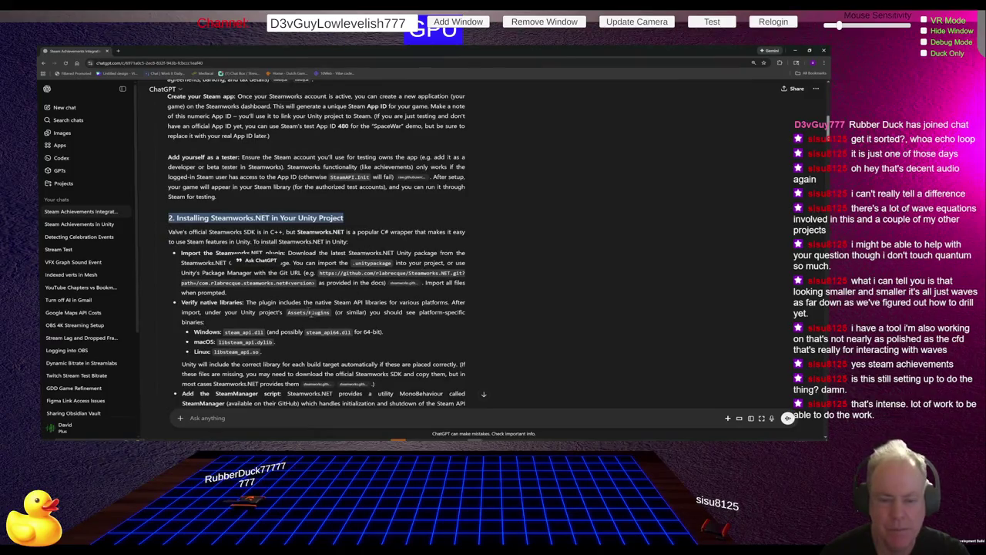
scroll(311, 312, "down", 3)
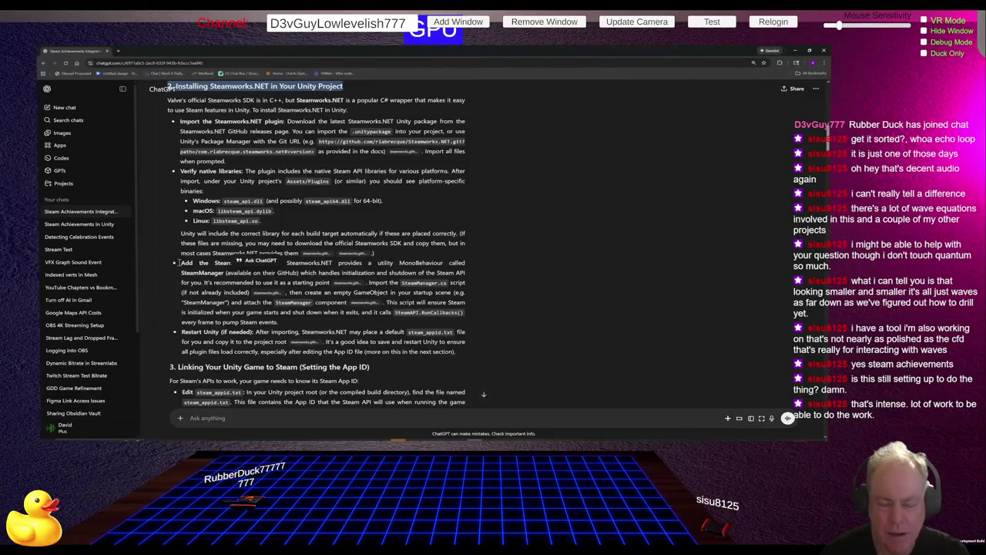
left_click(218, 266)
left_click_drag(199, 262, 340, 273)
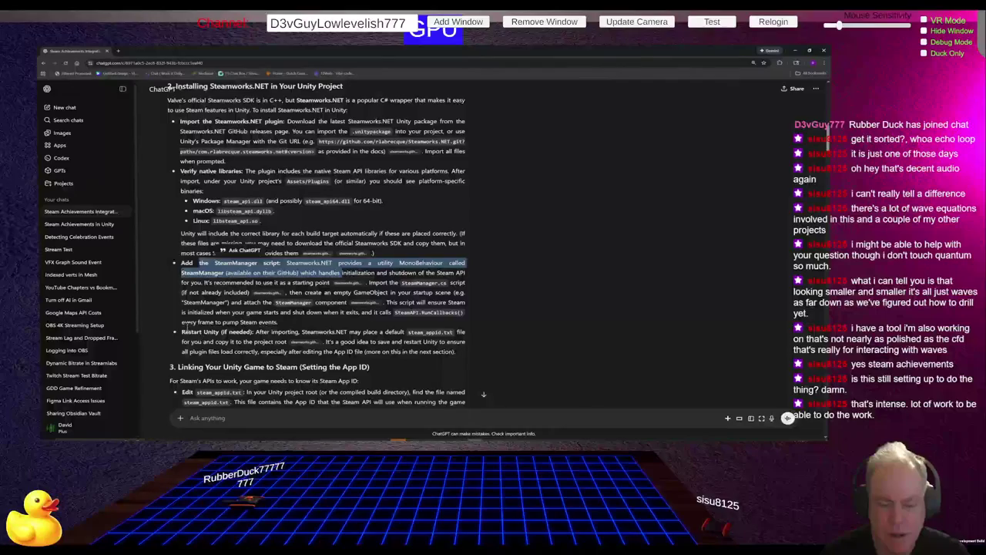
mouse_move(182, 330)
left_mouse_down()
mouse_move(217, 344)
mouse_move(344, 352)
left_mouse_up()
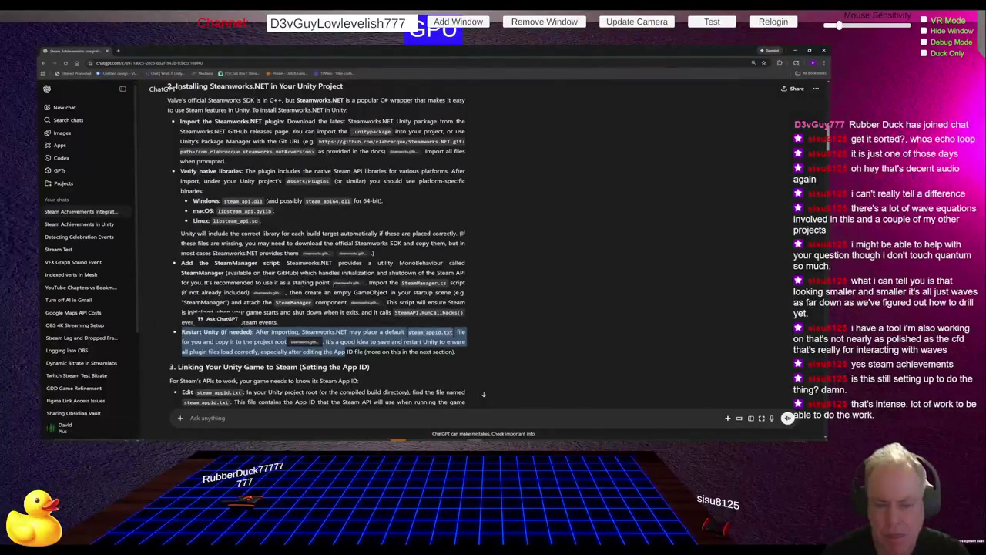
mouse_move(348, 284)
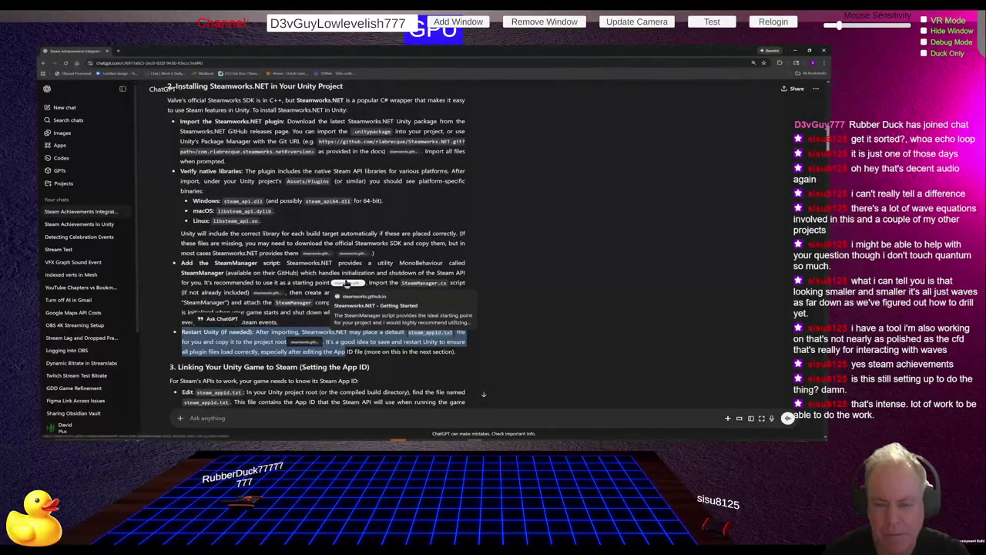
left_click(540, 286)
scroll(463, 287, "down", 1)
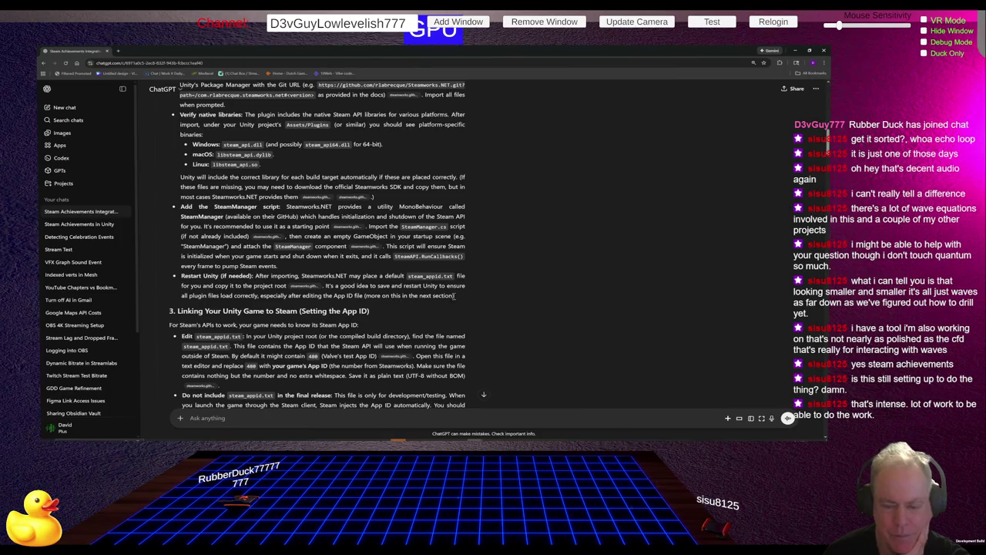
scroll(549, 287, "down", 1)
scroll(549, 288, "down", 1)
double_click(228, 255)
left_click_drag(249, 254, 406, 255)
scroll(520, 250, "down", 1)
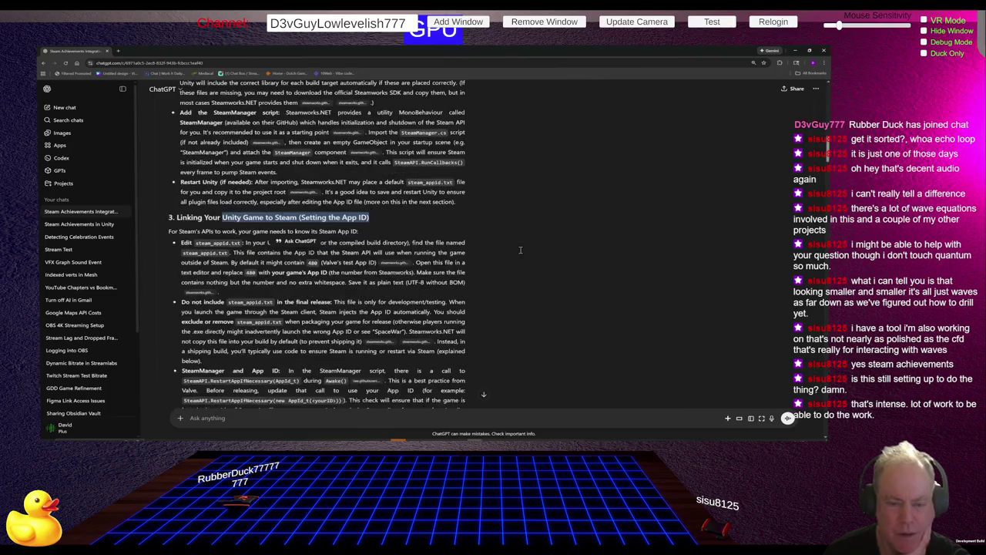
left_click(517, 248)
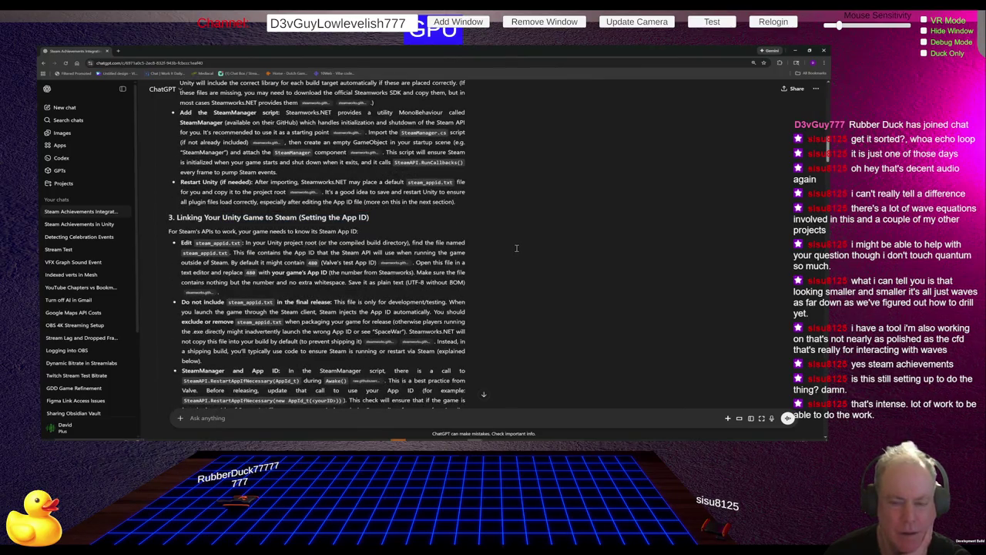
scroll(516, 248, "down", 3)
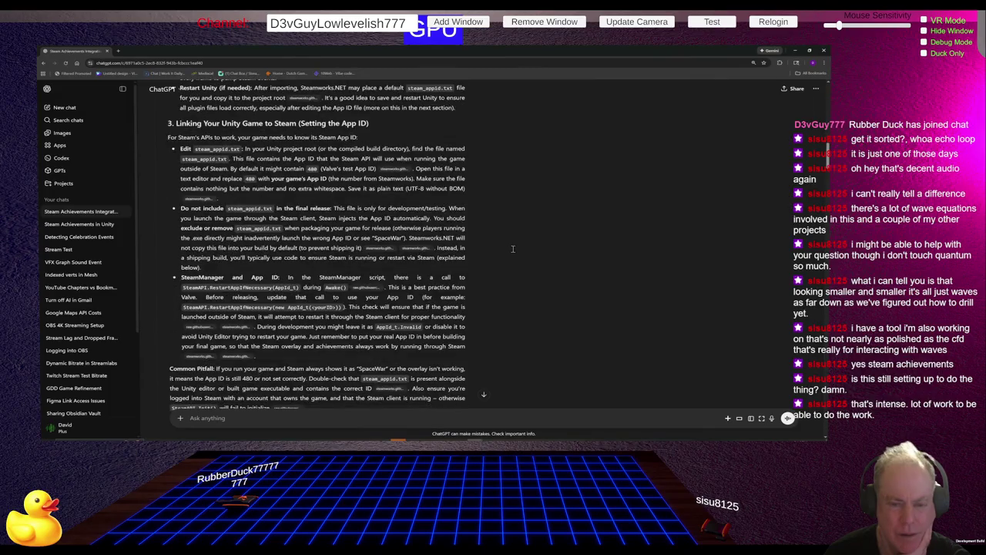
scroll(300, 281, "down", 5)
left_click_drag(176, 257, 411, 271)
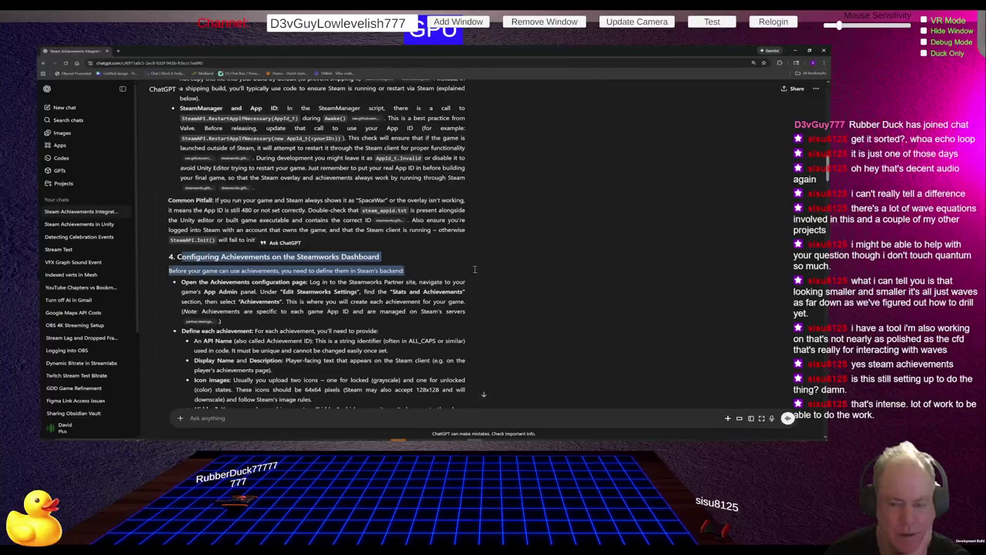
scroll(450, 263, "down", 10)
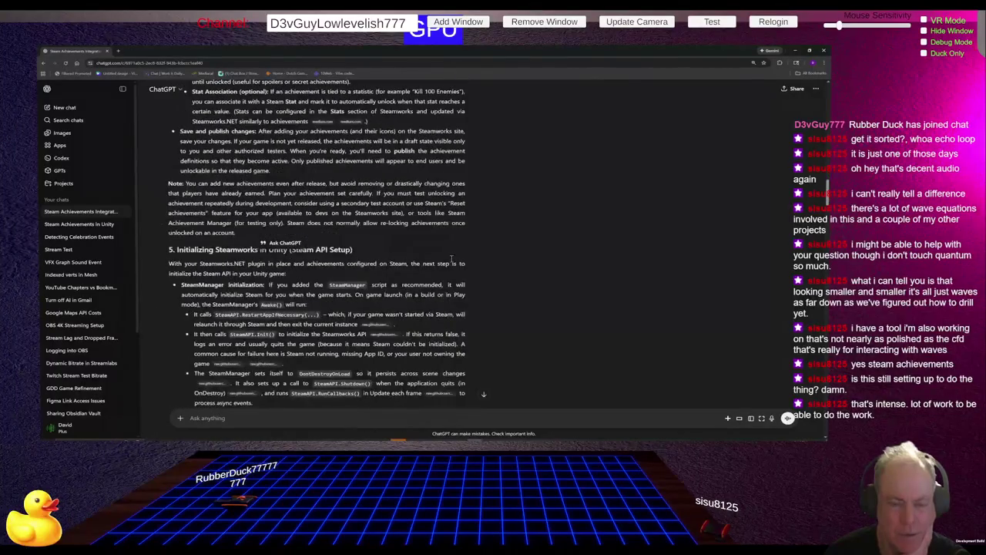
mouse_move(168, 249)
left_mouse_down()
mouse_move(379, 262)
mouse_move(487, 290)
mouse_move(451, 284)
left_mouse_up()
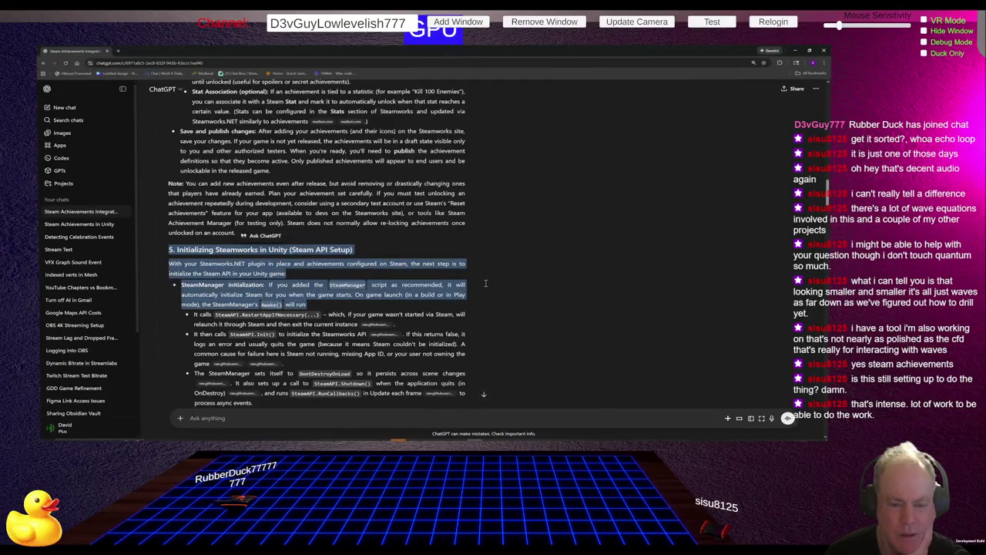
scroll(527, 274, "down", 4)
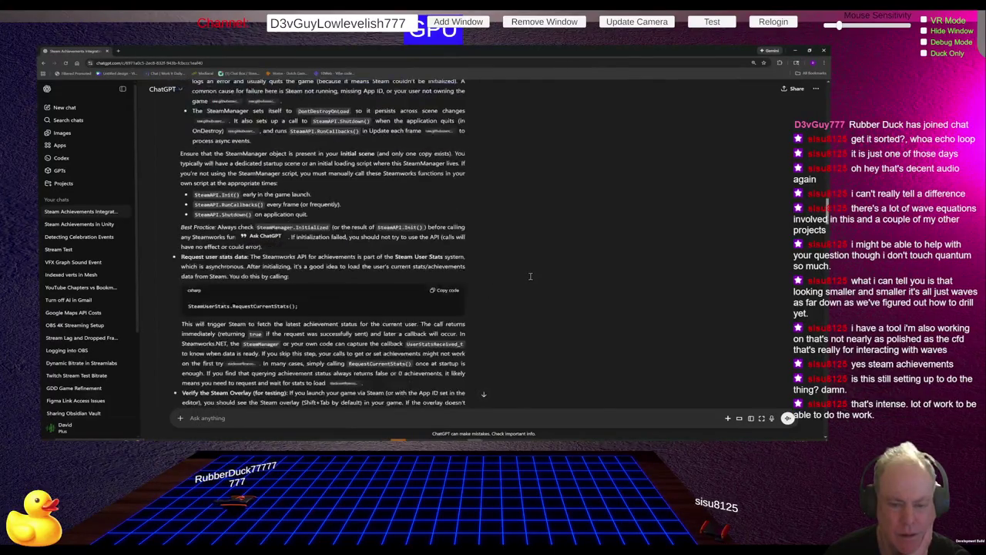
scroll(530, 275, "down", 1)
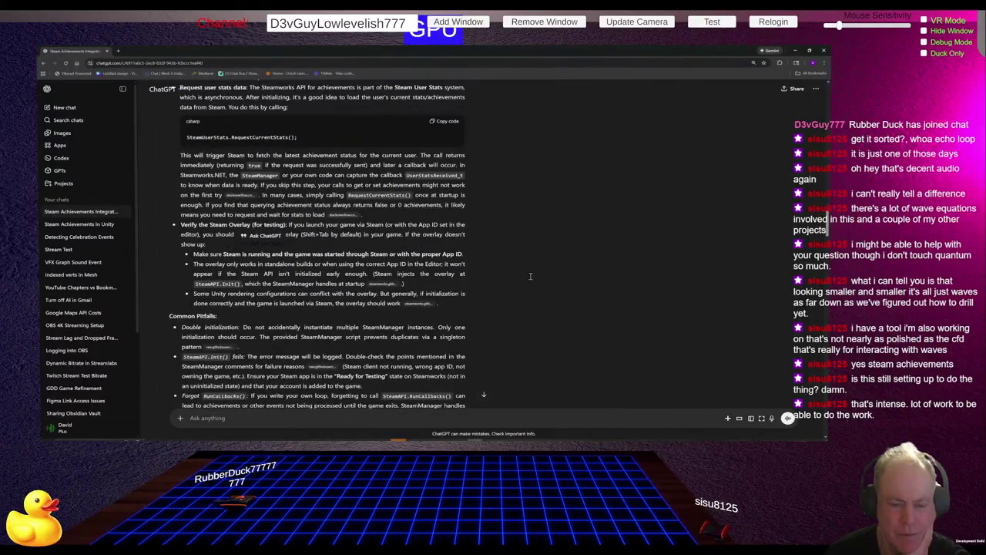
scroll(530, 276, "down", 1)
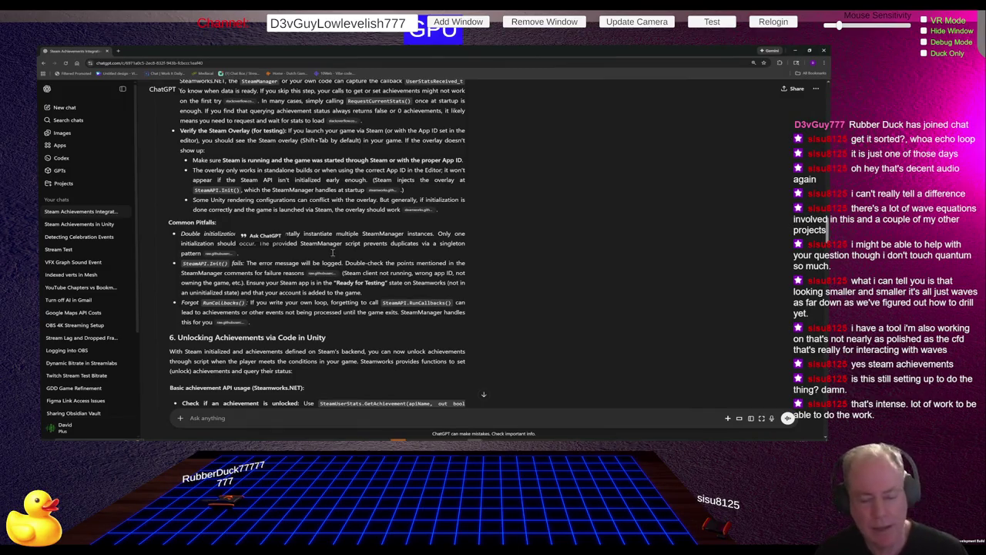
Step: Ask ChatGPT 'Would you summarize this for using the Test AI' about the achievements guide
scroll(467, 245, "down", 1)
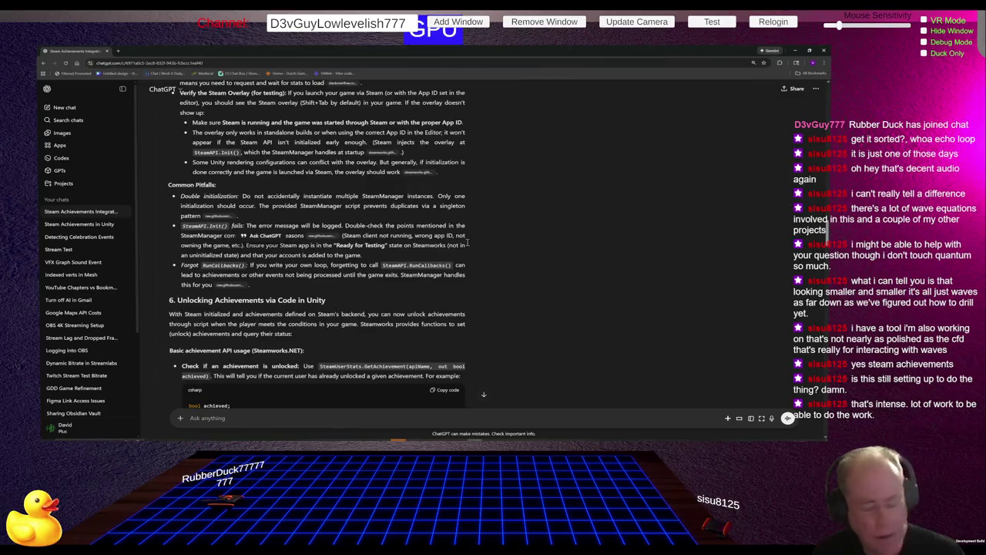
scroll(518, 262, "down", 3)
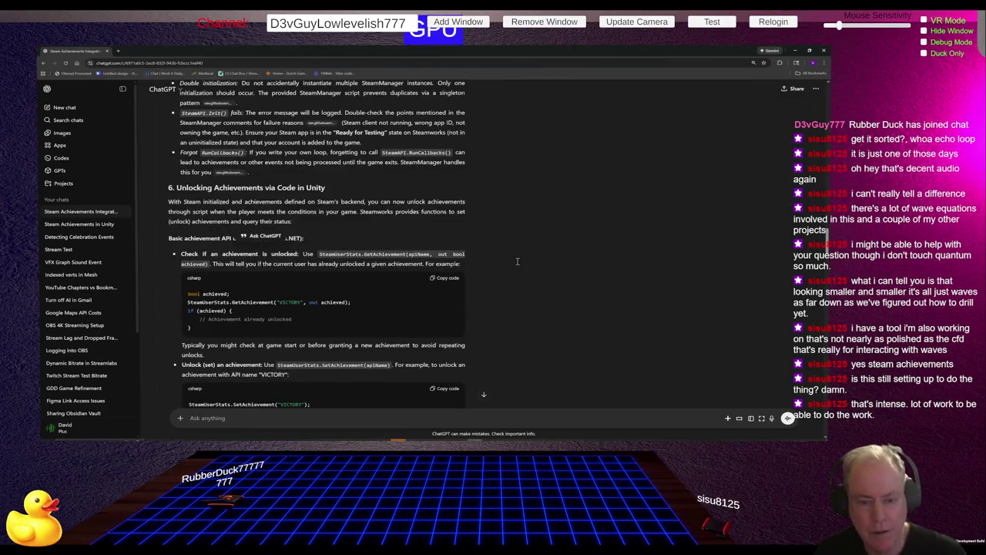
scroll(517, 262, "down", 3)
left_click(246, 417)
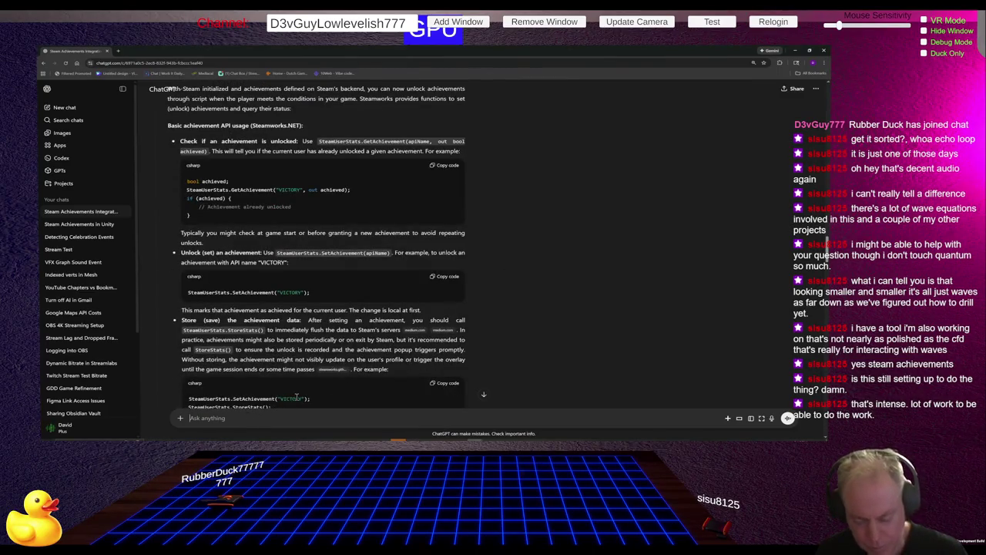
type("Would you summari")
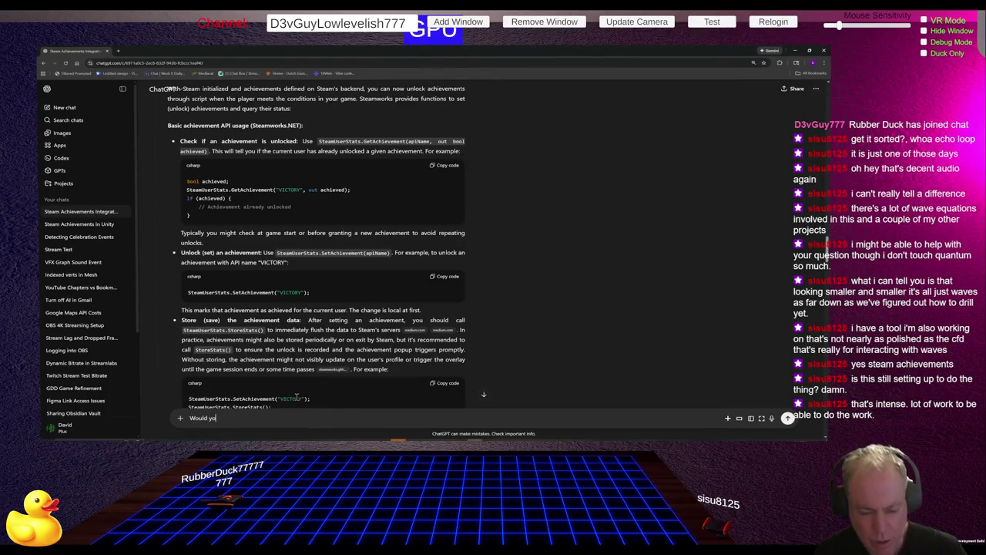
type("ze this for")
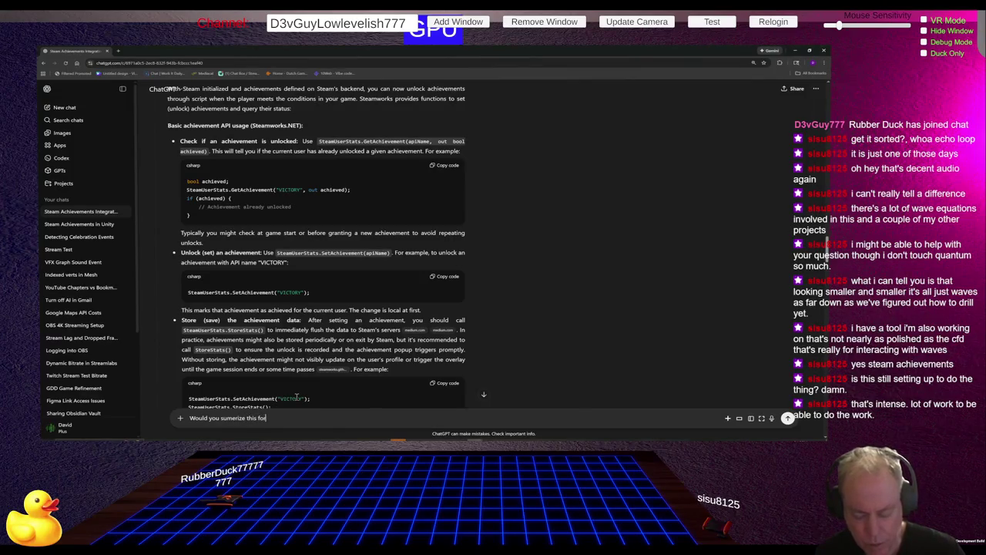
type(" using")
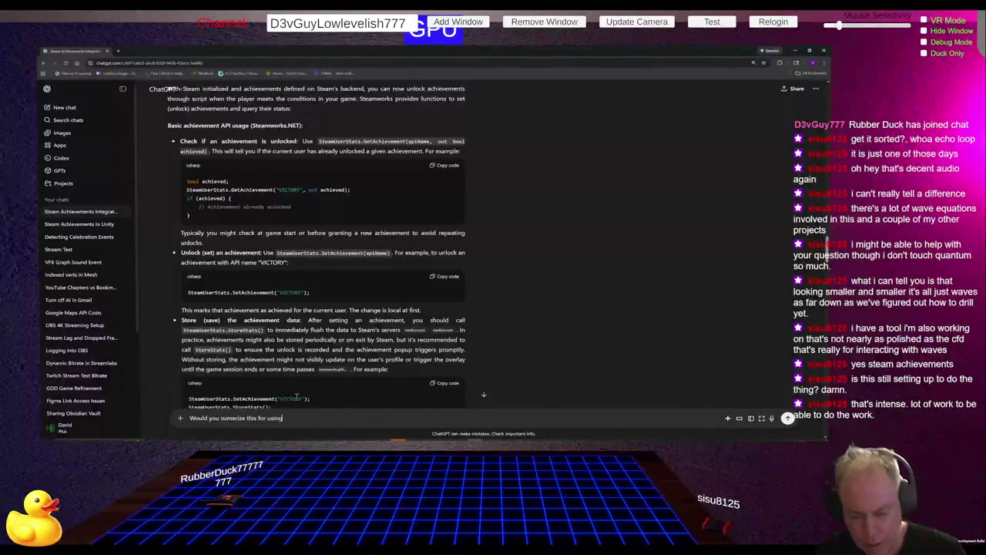
type(" the Te")
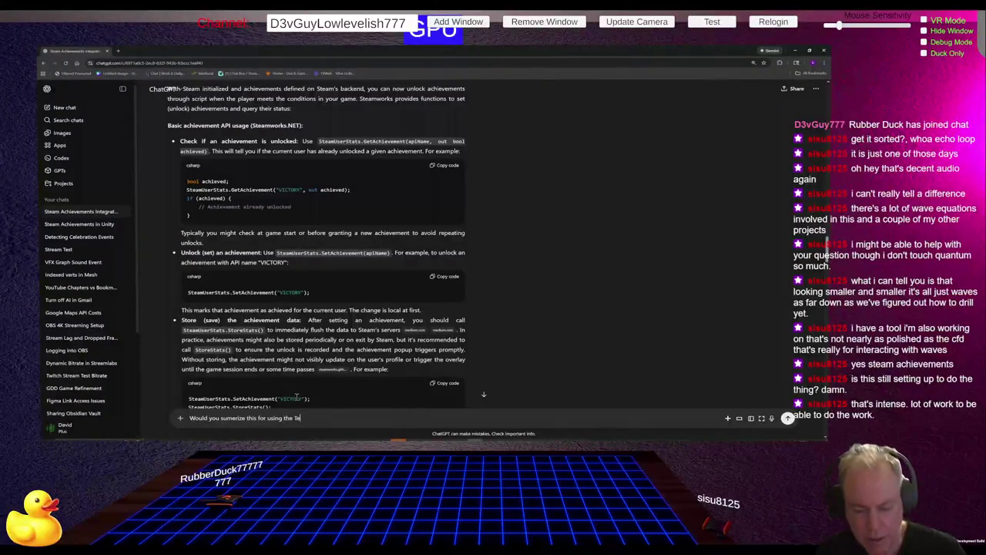
type("st AI")
key("Return")
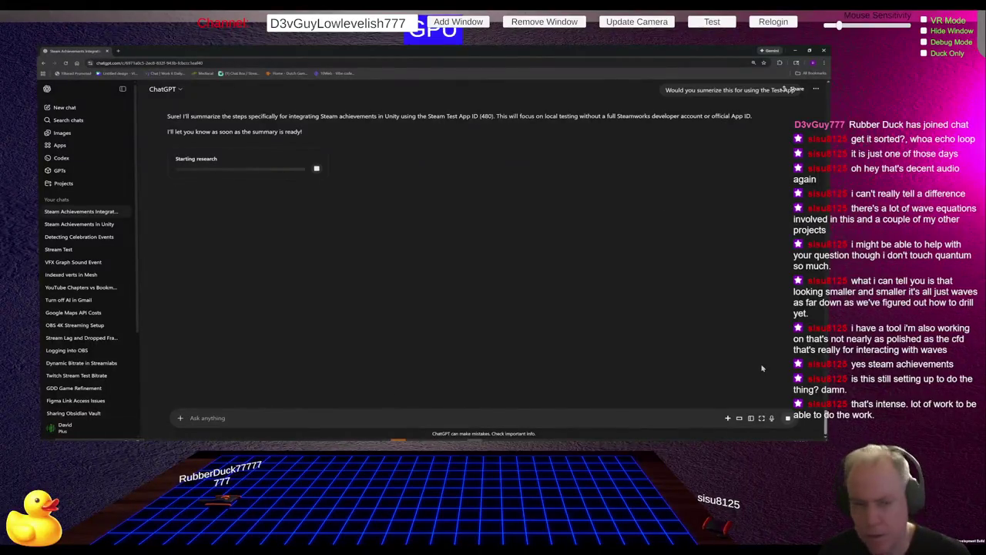
Step: Stop and confirm cancelling the research run that just started
left_click(316, 178)
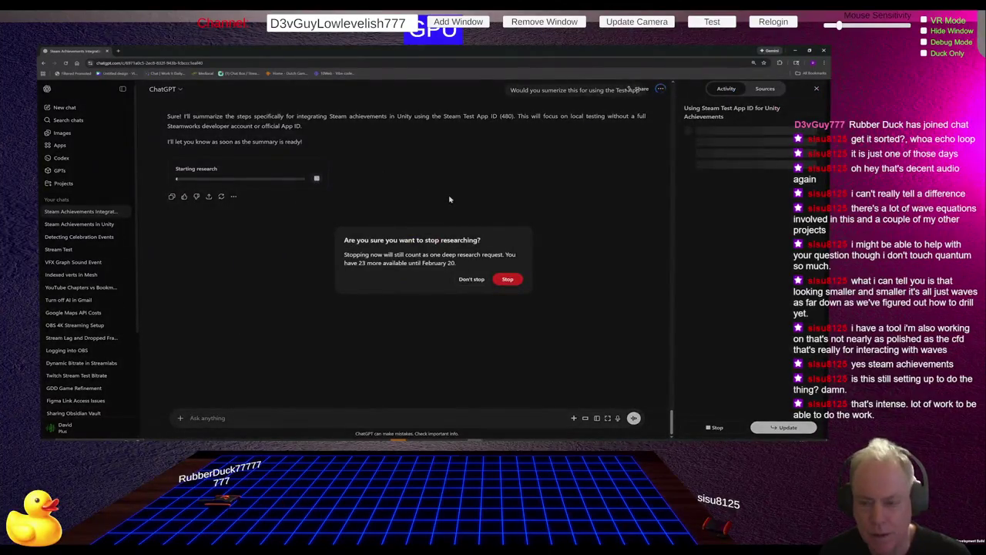
left_click(508, 280)
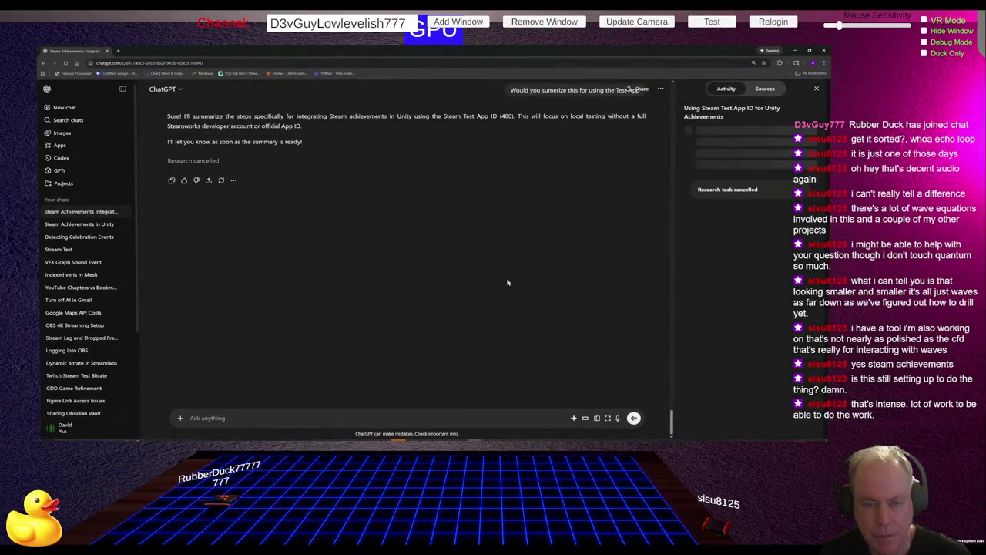
scroll(463, 262, "up", 5)
scroll(433, 246, "down", 3)
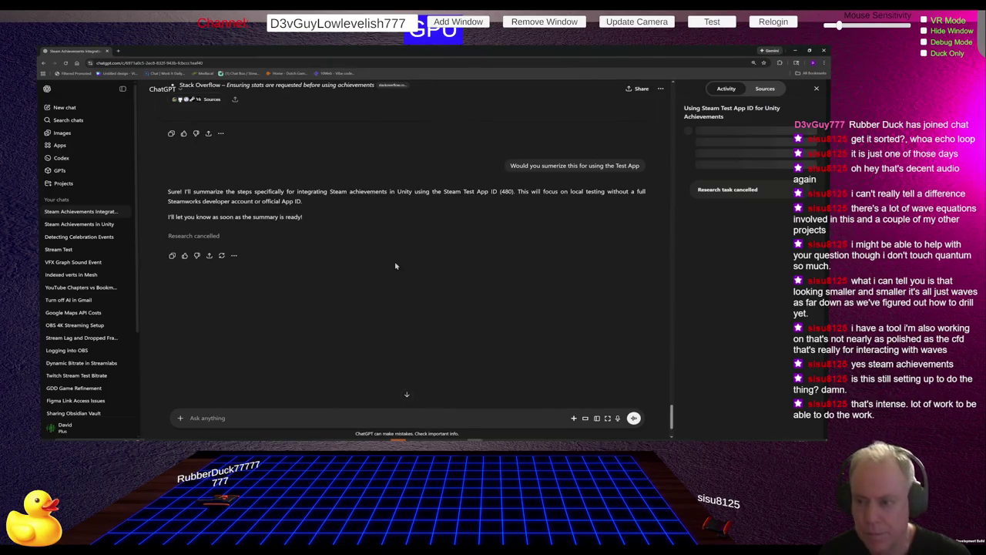
scroll(395, 266, "up", 1)
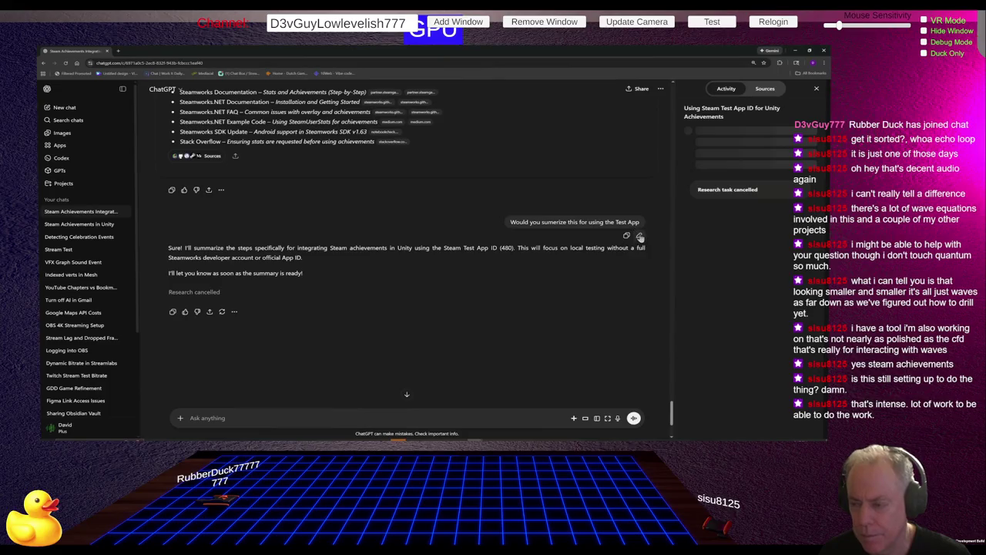
Step: Edit the sent question to add 'withoutDeep research' and resend it
left_click(640, 238)
type("without Deep research")
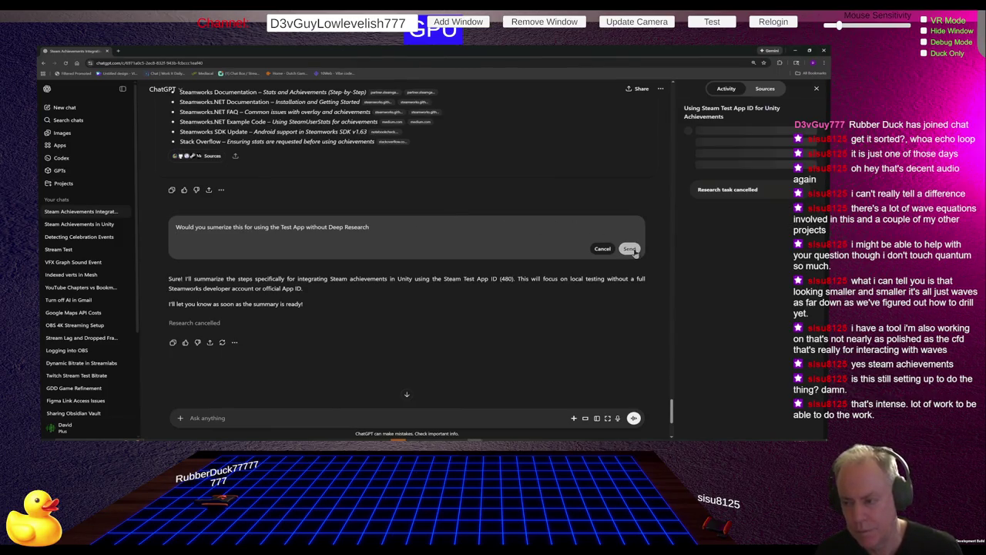
left_click(631, 249)
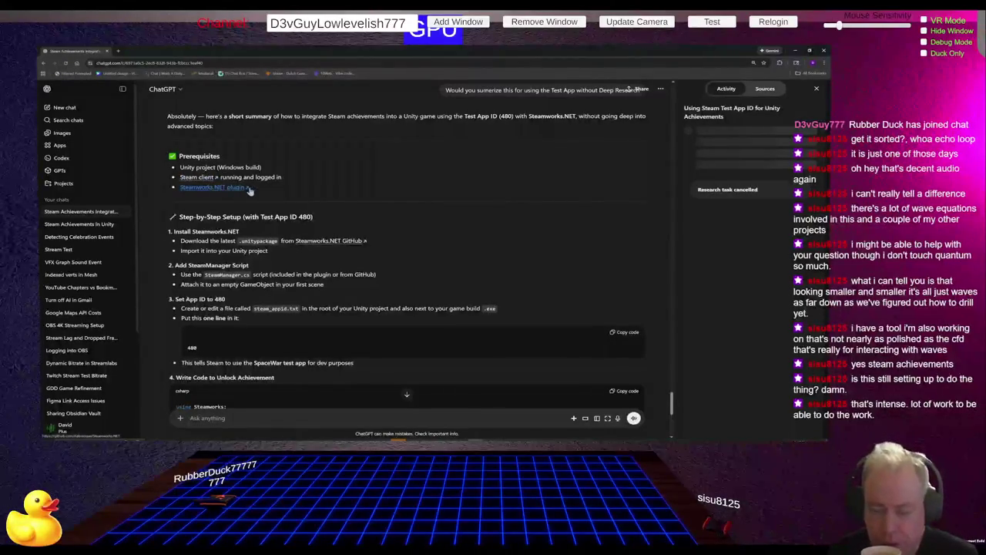
Step: Read through the Test App ID 480 setup summary and briefly check the Steamworks.NET page
scroll(382, 223, "down", 1)
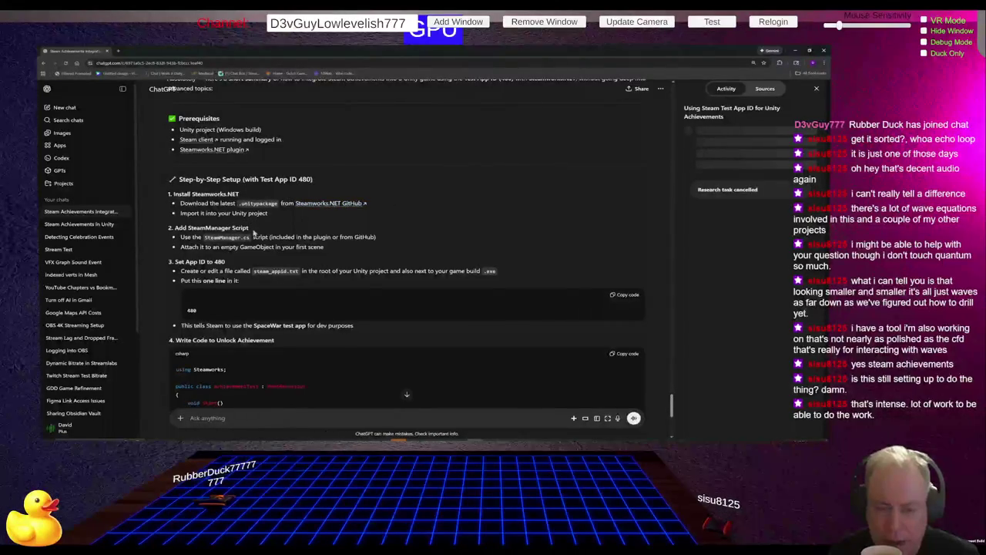
scroll(347, 250, "down", 2)
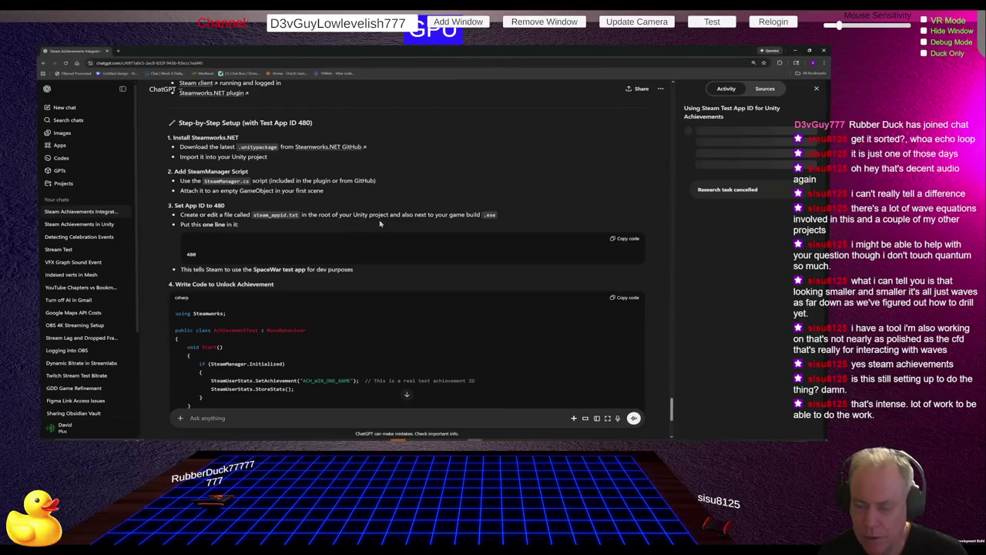
key("alt+Tab")
key("alt+Tab")
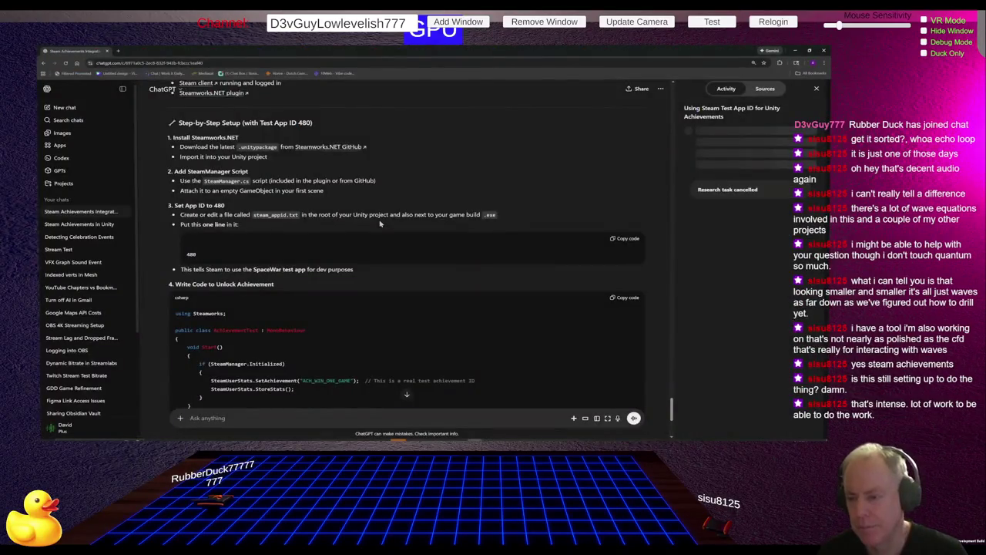
key("alt+Tab")
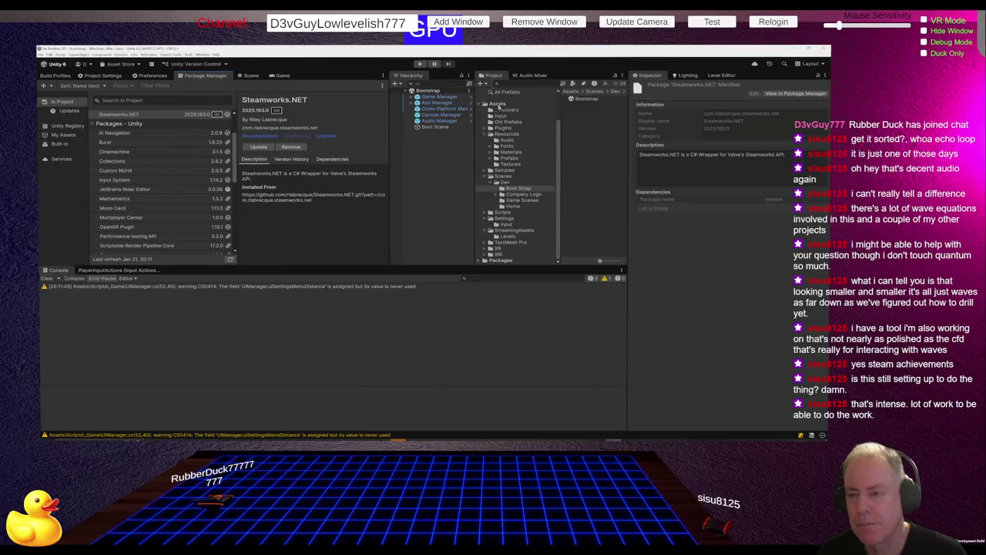
Step: Show the Unity project's Assets folder, then return to ChatGPT's Test App 480 setup
left_click(498, 105)
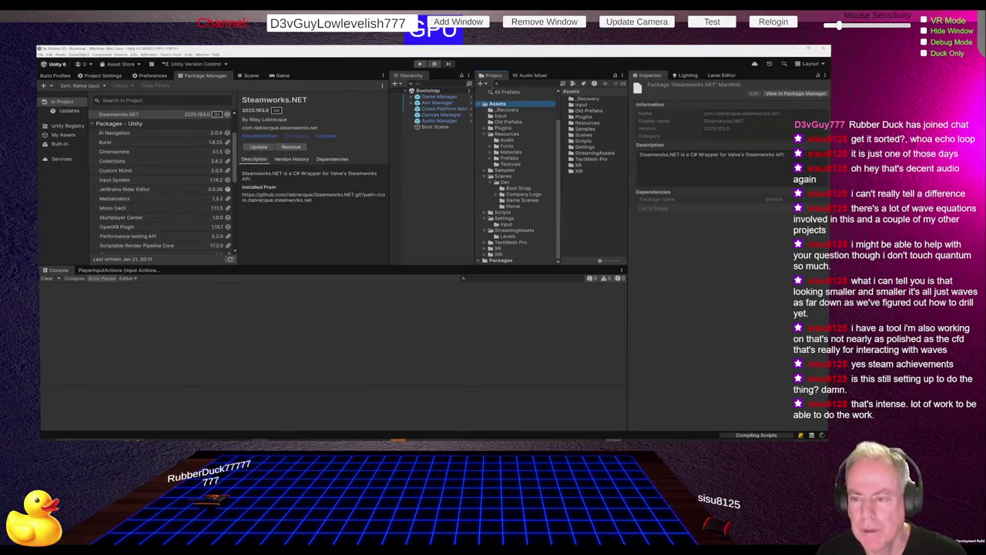
key("alt+Tab")
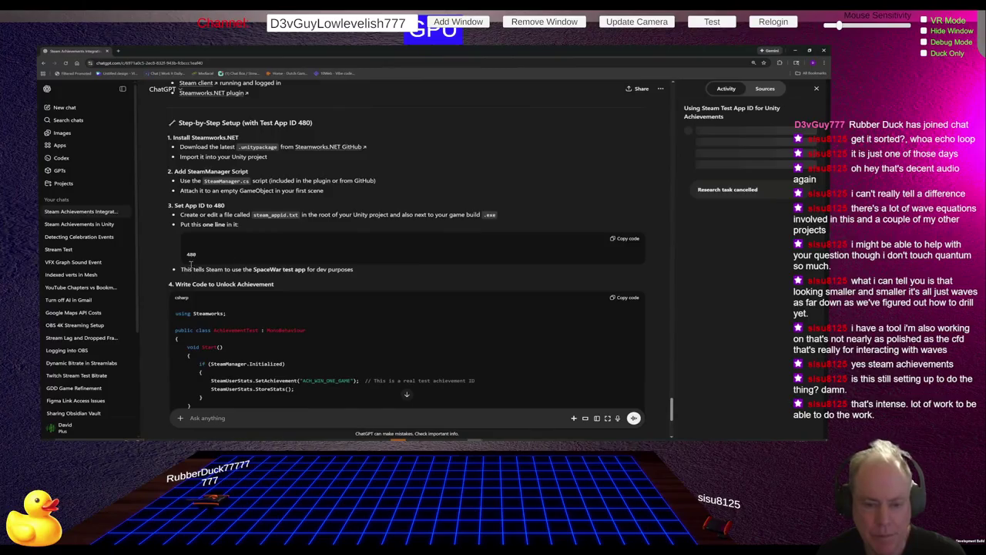
Step: Highlight the SpaceWar App ID line, scroll down to the achievement code, then return to Unity
left_click_drag(181, 269, 354, 270)
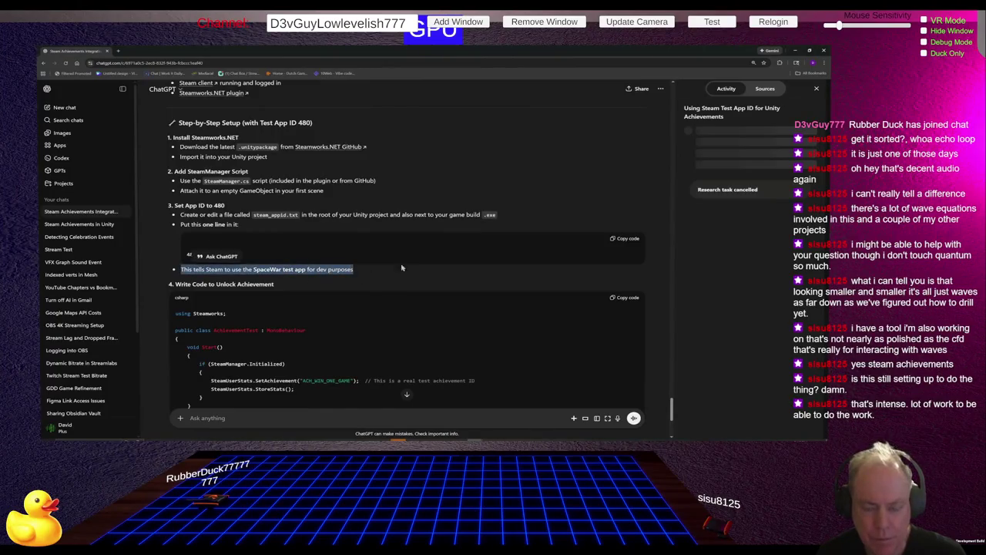
scroll(428, 259, "down", 2)
scroll(433, 256, "down", 1)
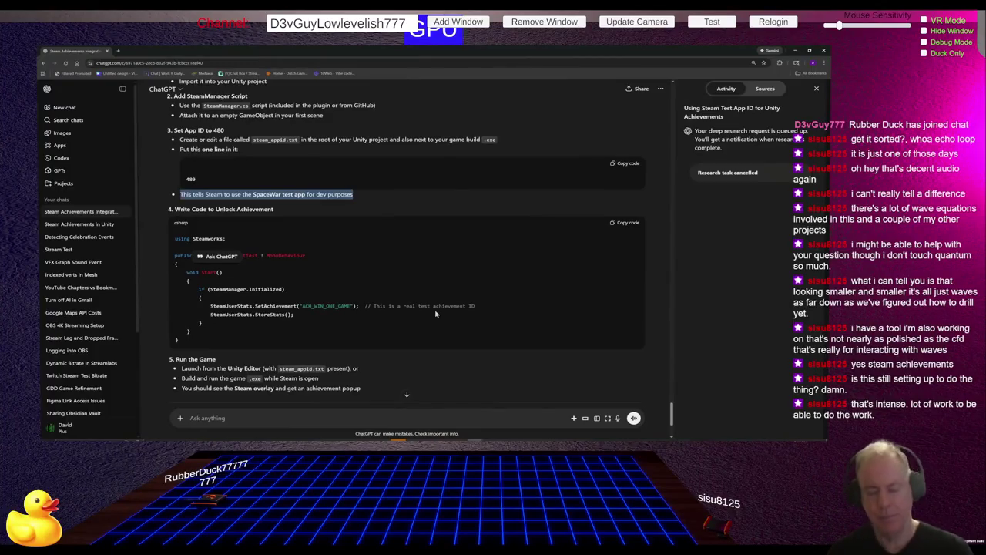
left_click(377, 267)
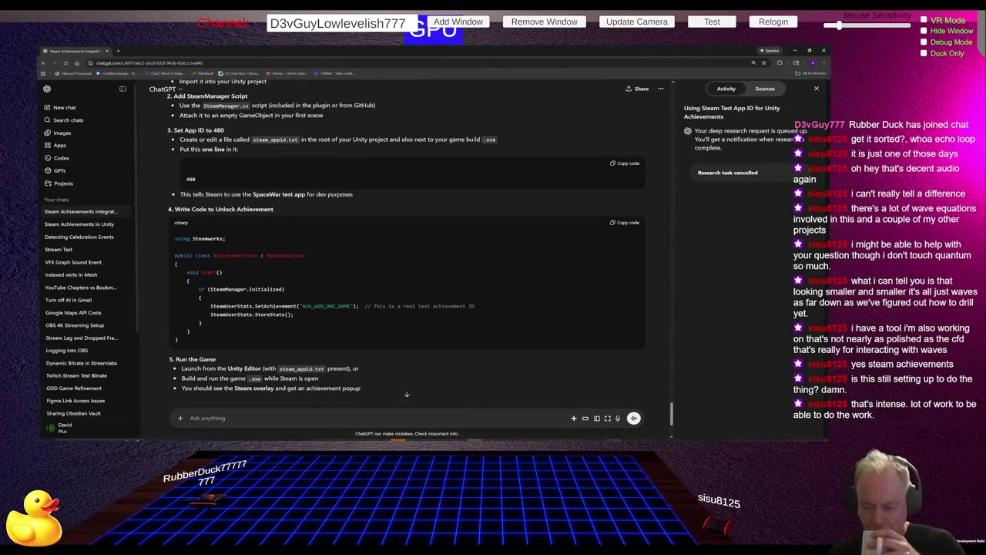
key("alt+Tab")
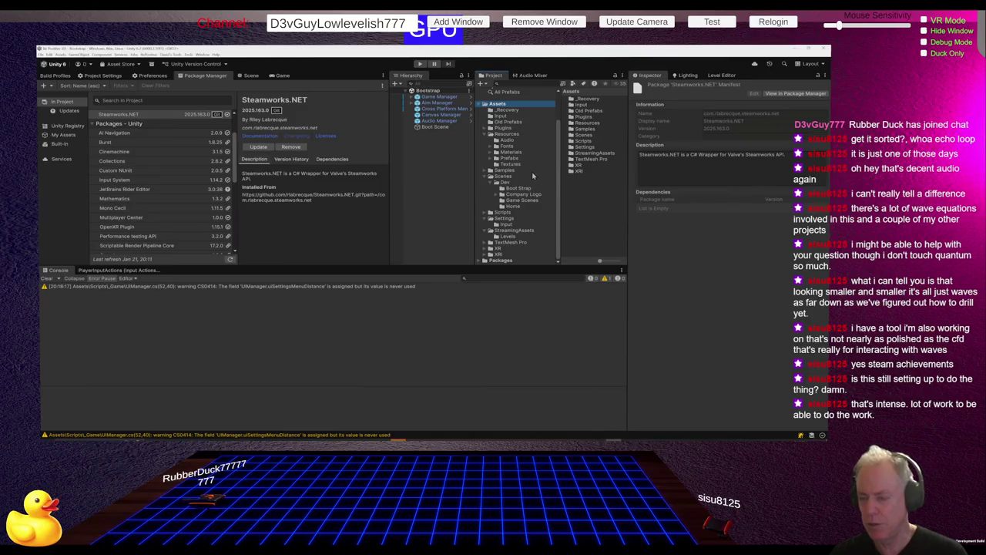
Step: Create a new folder named 'Steam' inside Assets/Scripts and open it
left_click(488, 212)
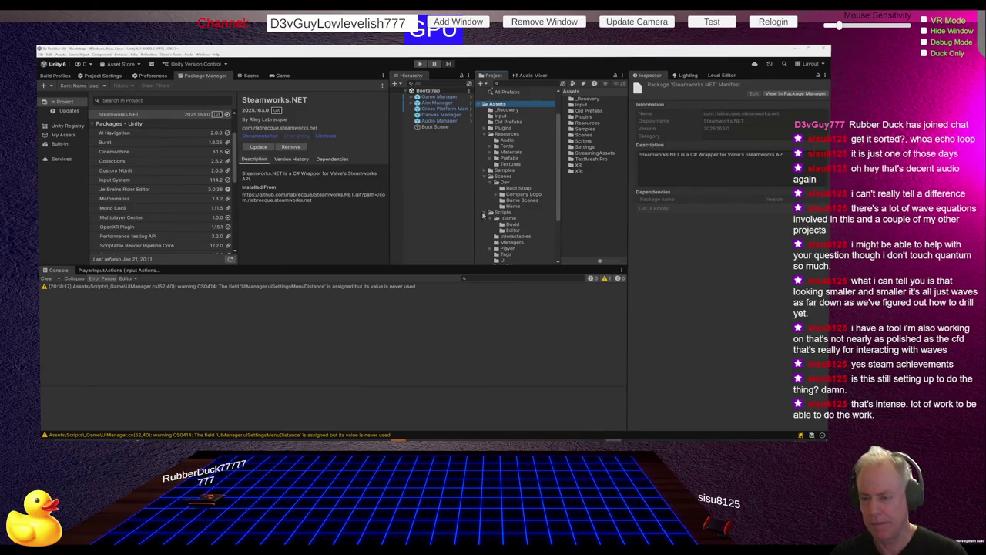
left_click(489, 219)
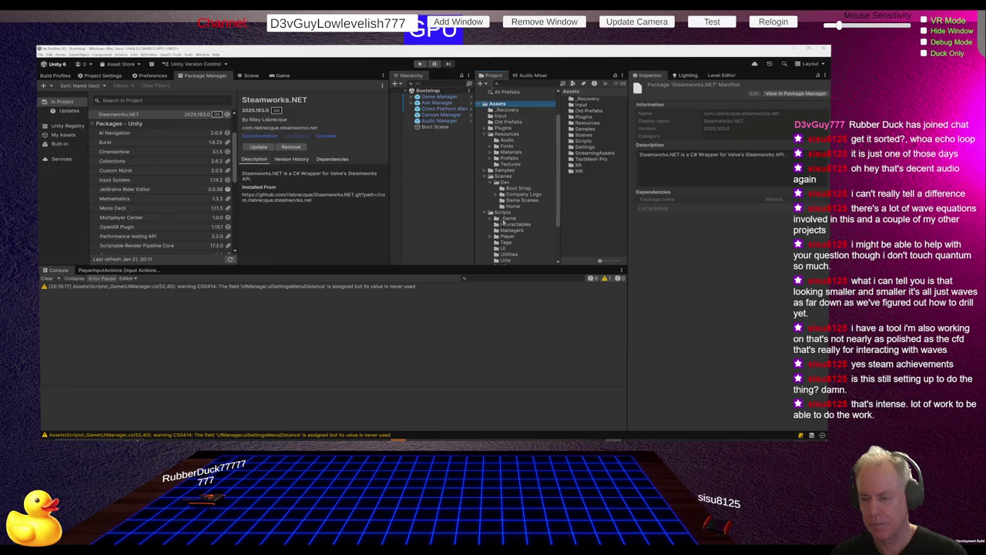
scroll(487, 193, "down", 3)
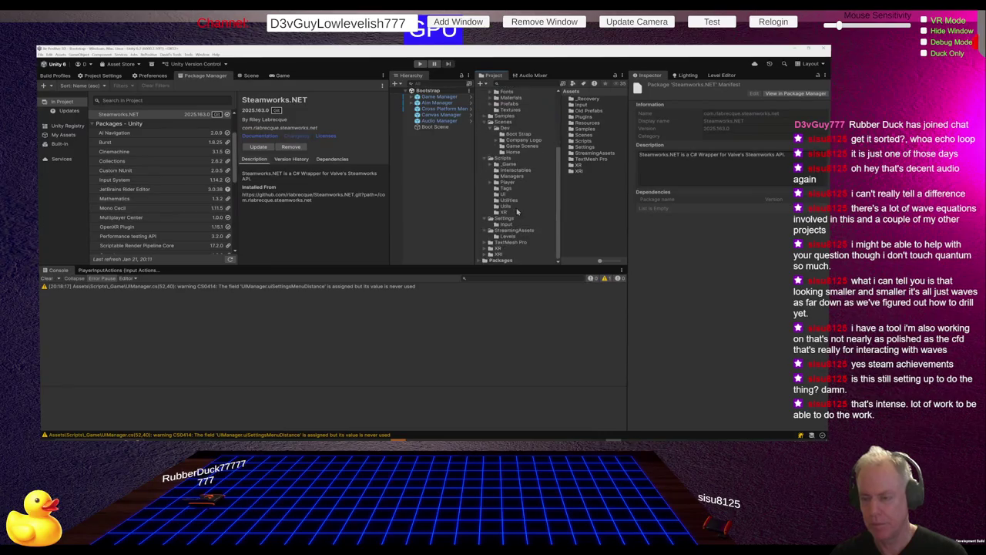
right_click(511, 161)
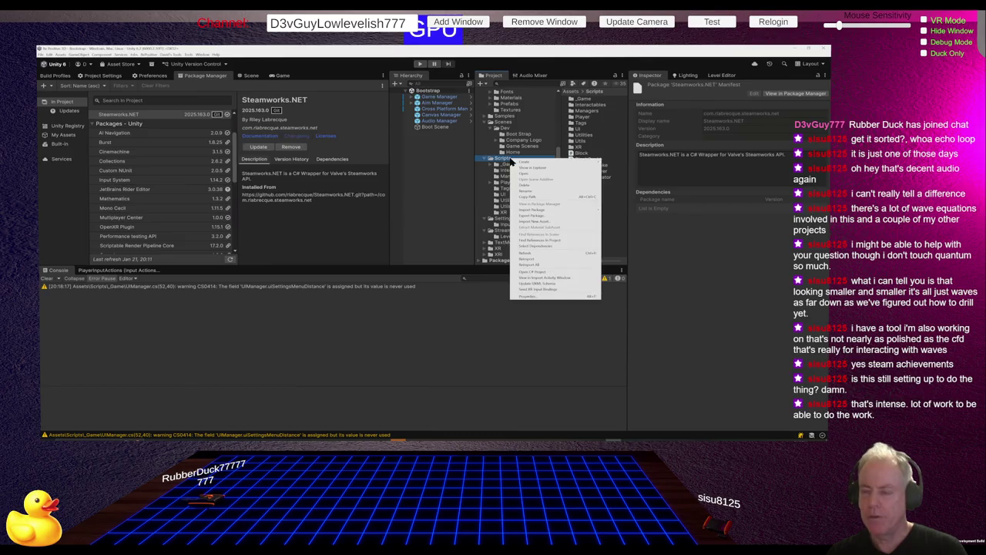
left_click(618, 164)
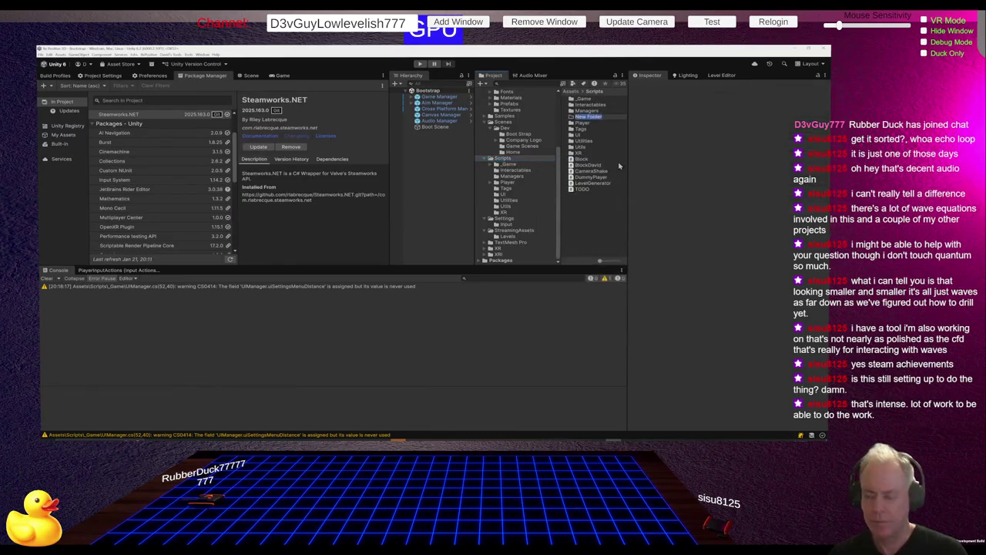
type("Steam")
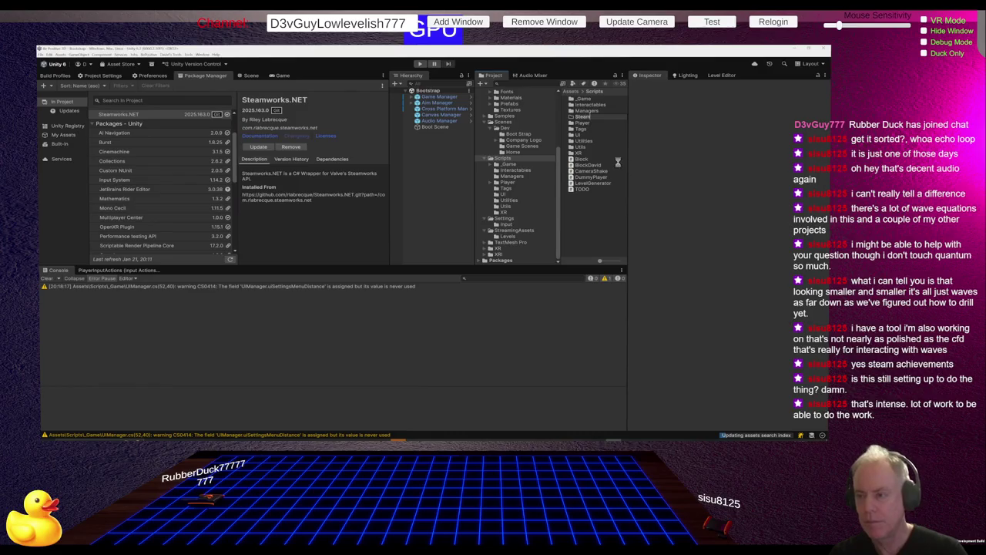
key("Return")
key("Return")
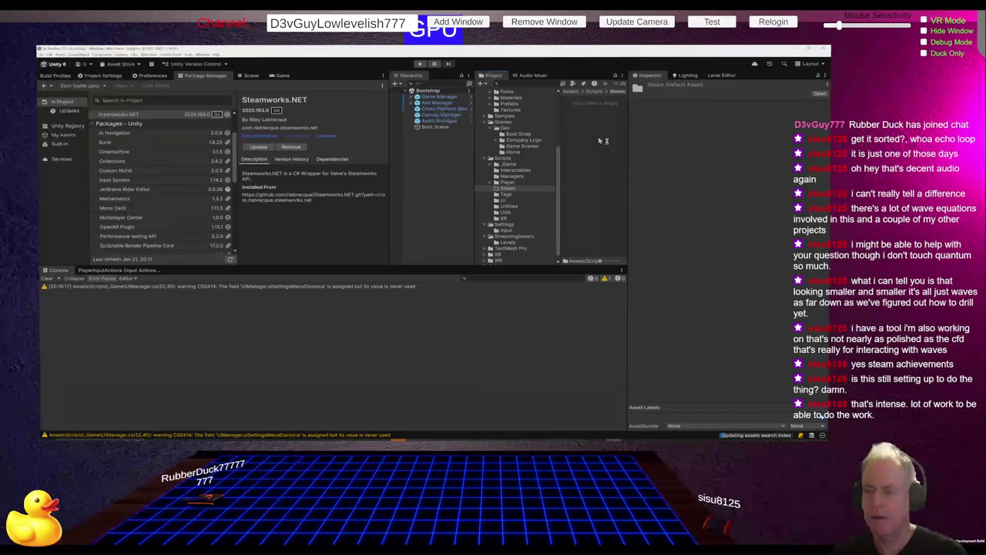
Step: After rechecking ChatGPT's guide, add a MonoBehaviour script named 'SteamManager' in the Steam folder
key("alt+Tab")
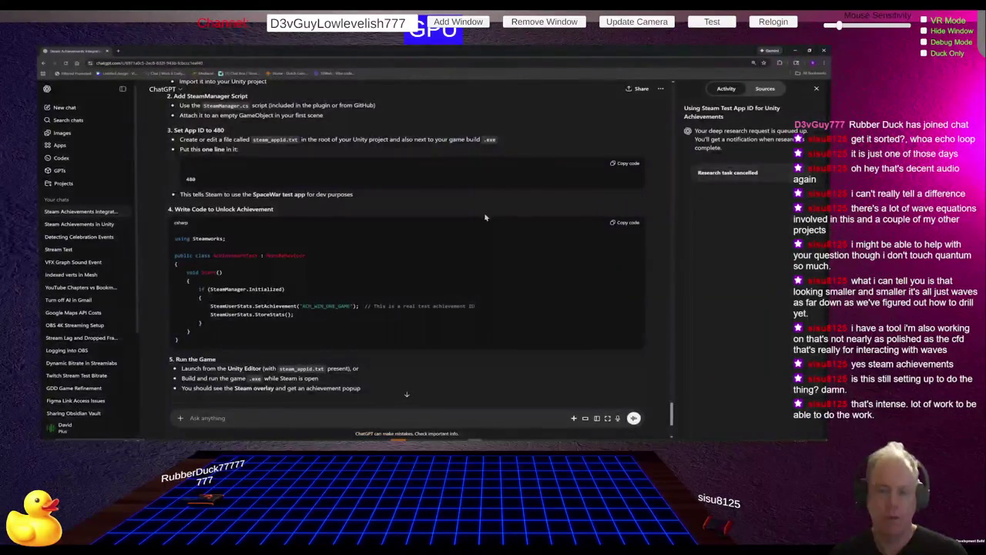
scroll(482, 223, "up", 2)
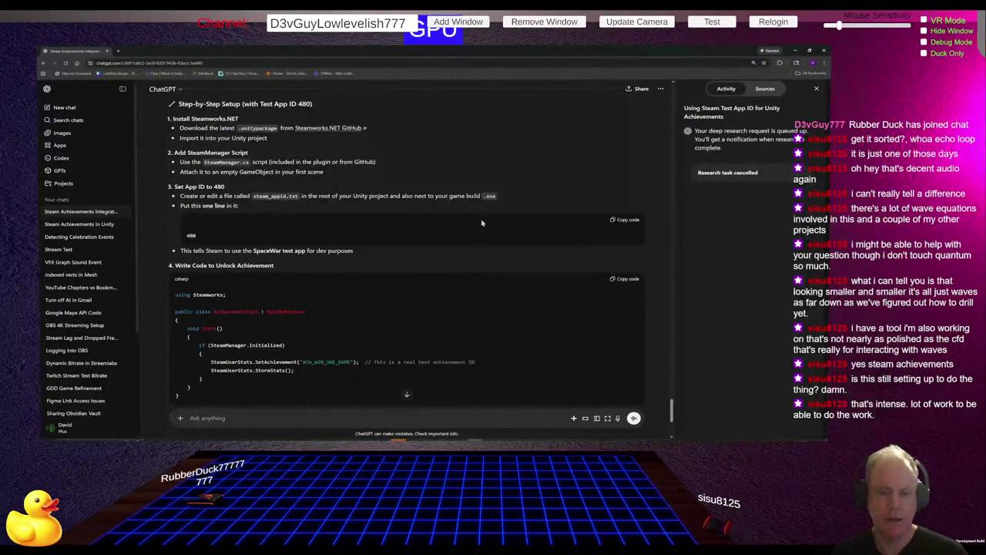
key("alt+Tab")
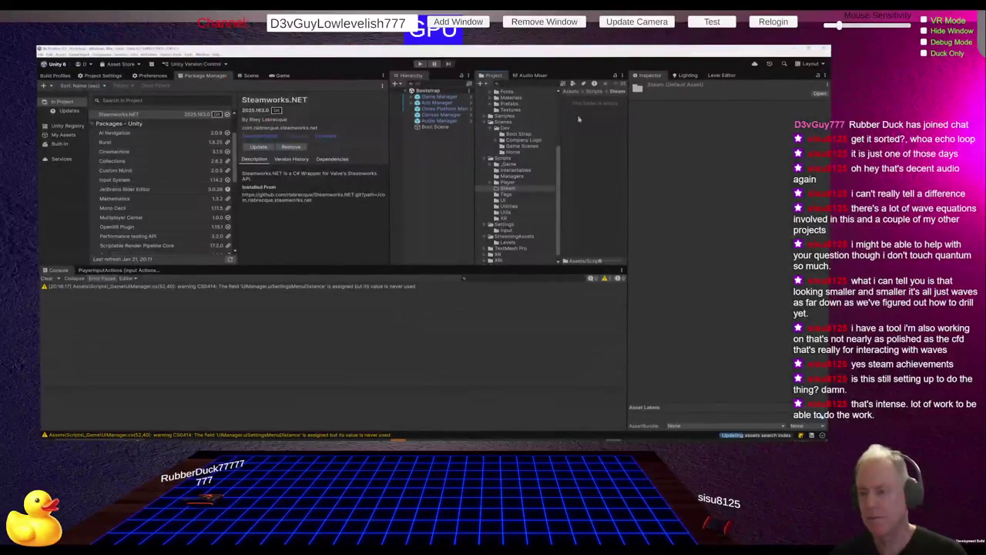
right_click(590, 113)
mouse_move(605, 116)
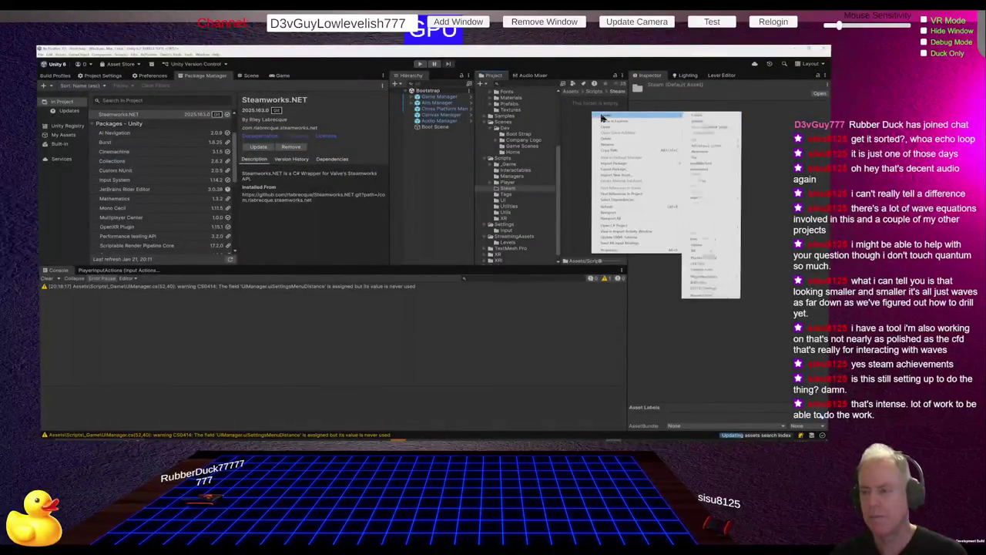
left_click(722, 131)
type("Steam")
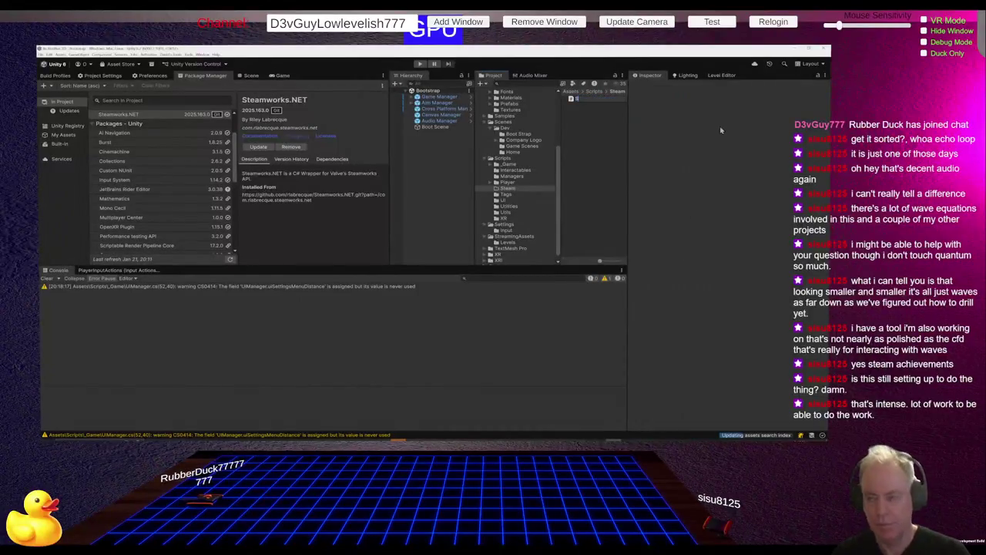
type("Manager")
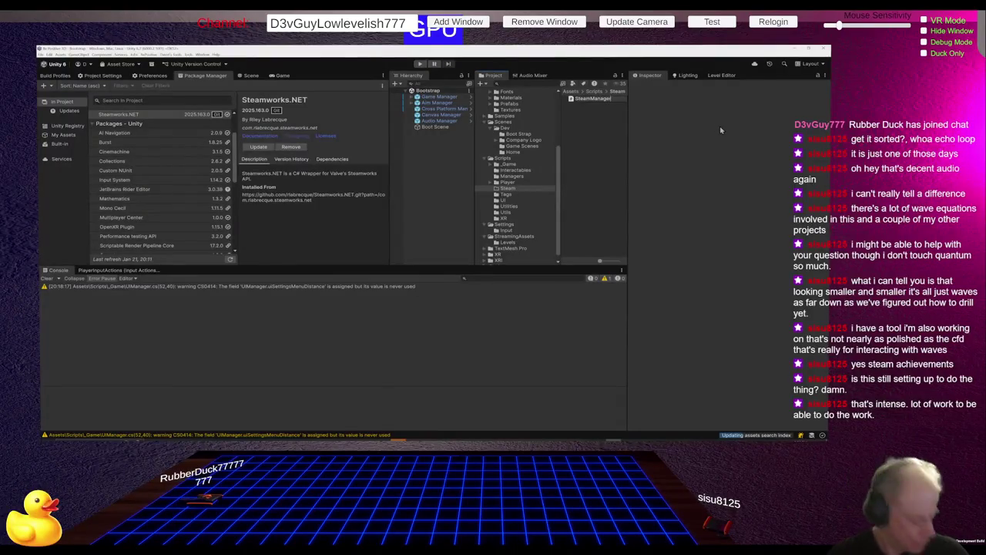
Step: Confirm the SteamManager script name, view it in the Inspector, then return to ChatGPT's guide
key("Return")
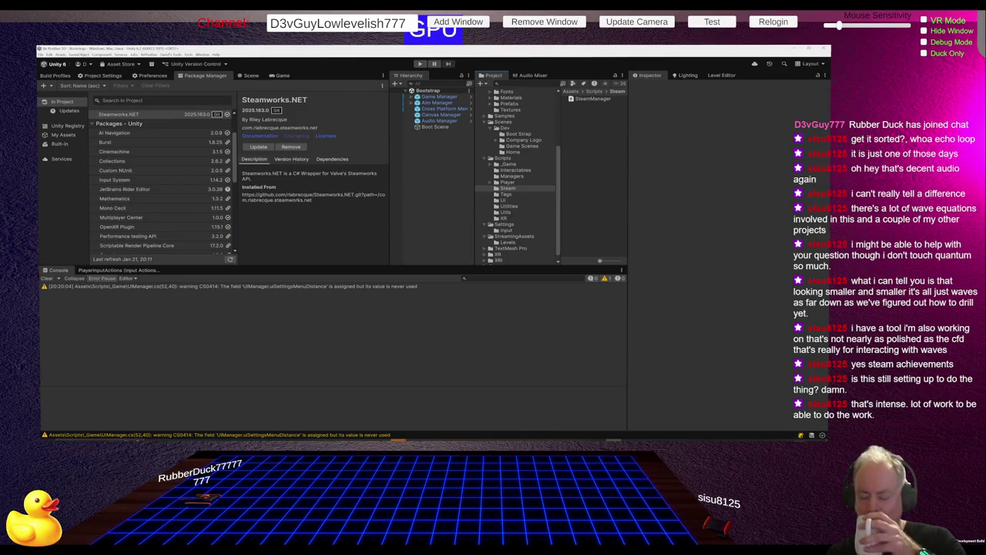
left_click(594, 99)
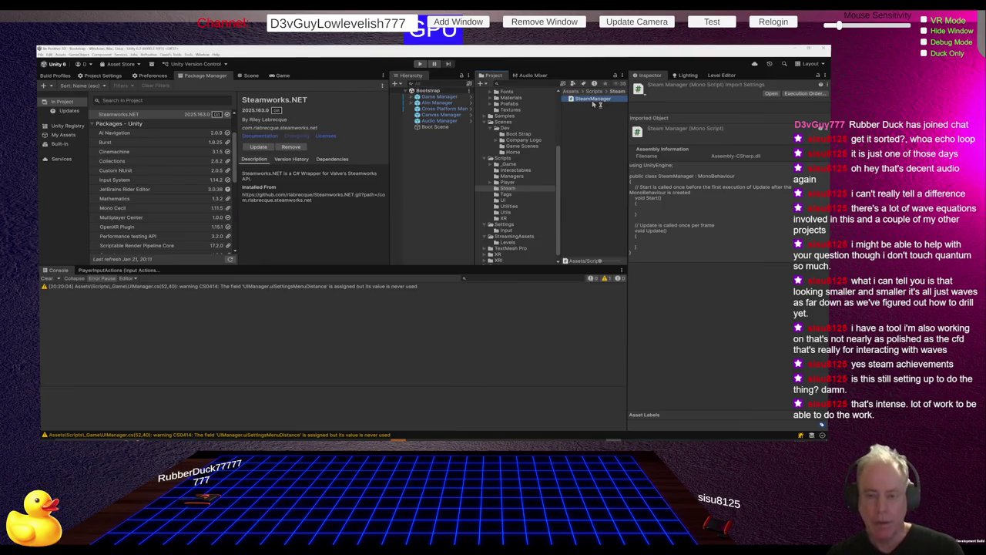
key("alt+Tab")
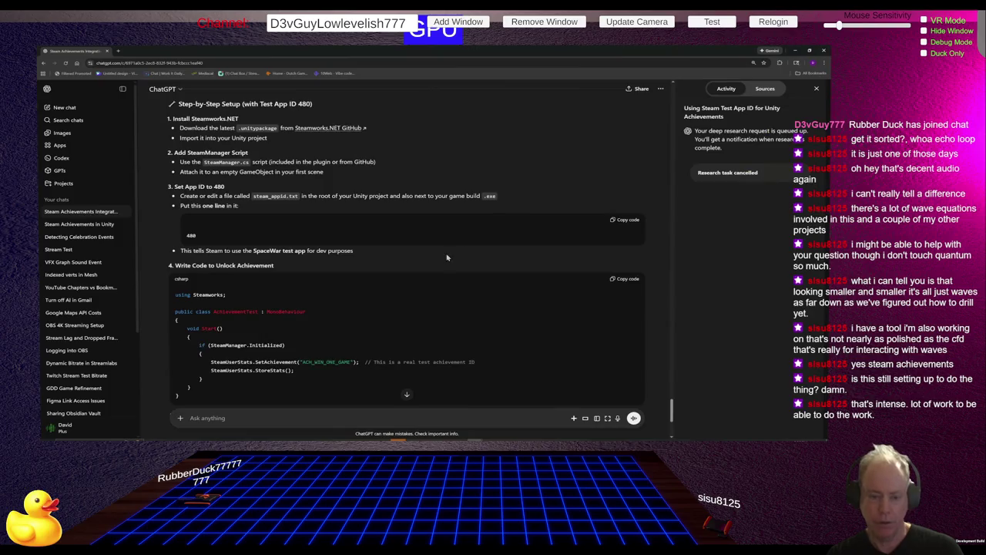
Step: Scroll back up to the Prerequisites section of ChatGPT's answer, then return to Unity
scroll(400, 299, "down", 1)
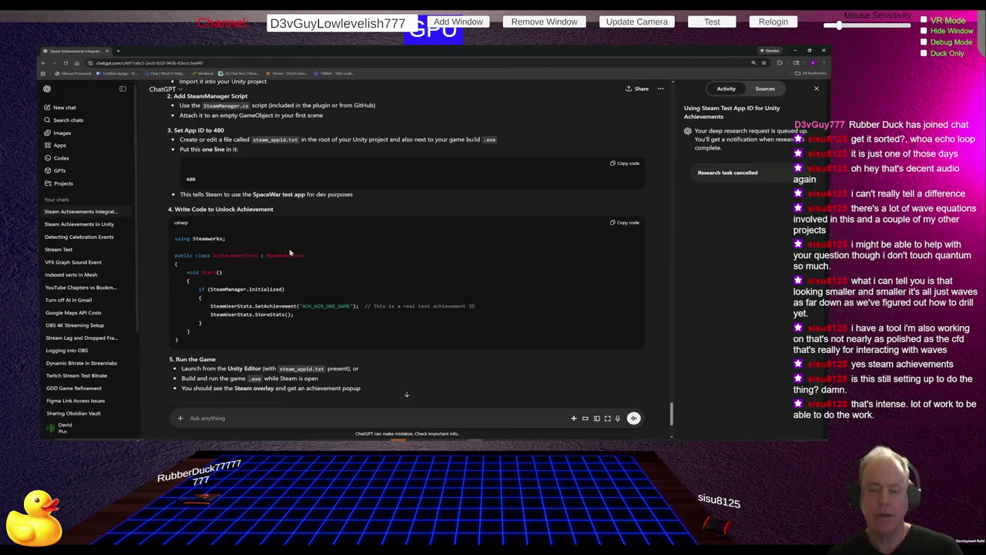
scroll(290, 252, "up", 3)
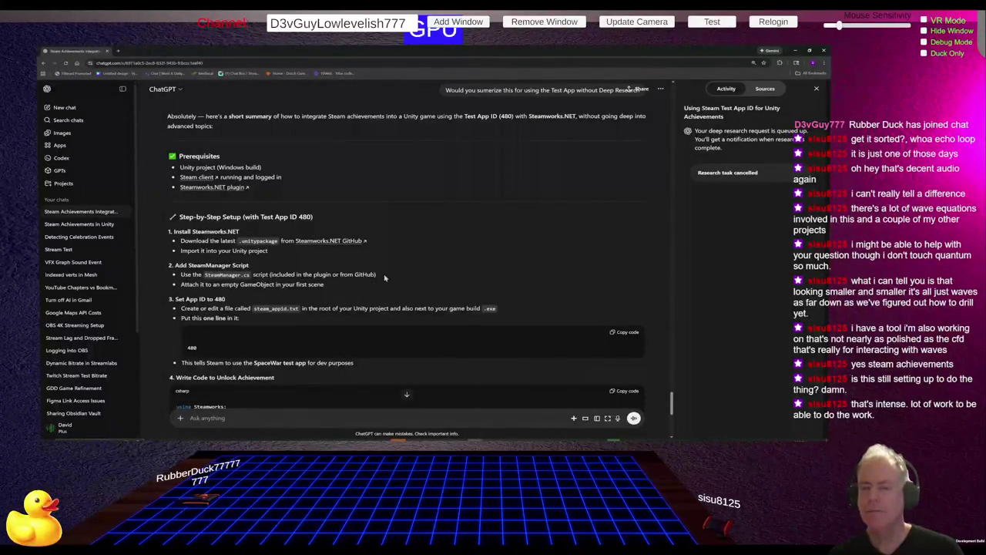
key("alt+Tab")
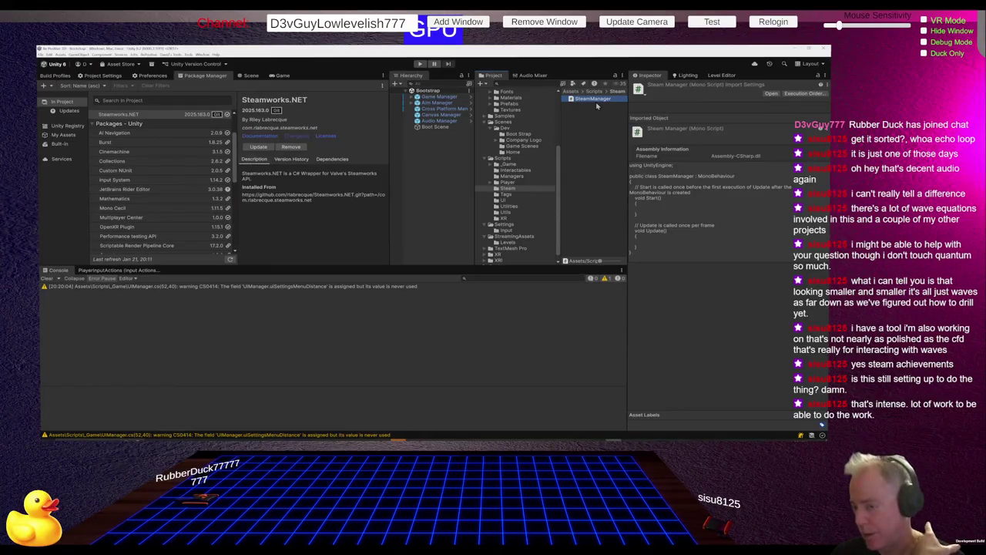
Step: Browse from Scripts/Steam to Assets/Plugins, then switch to ChatGPT's Test App 480 guide
scroll(531, 187, "down", 1)
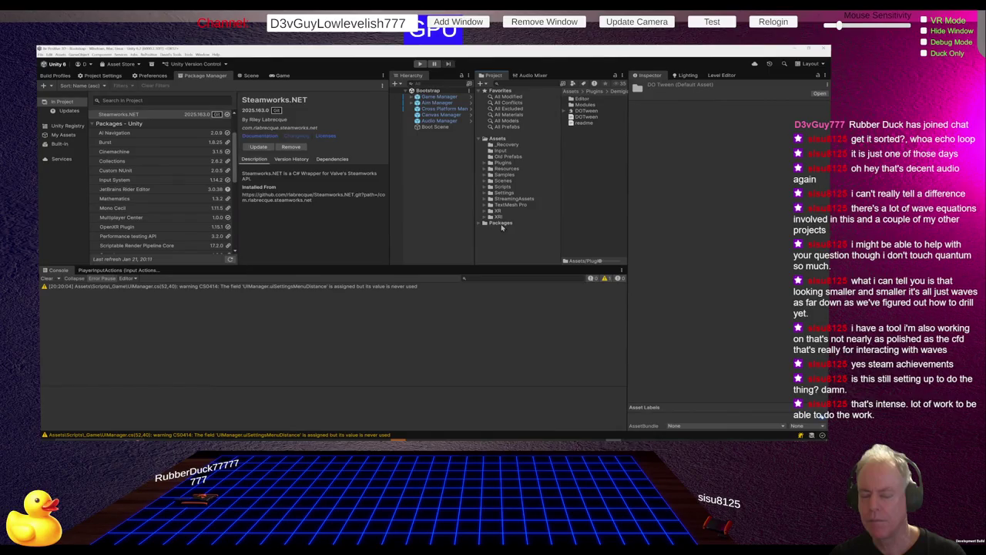
key("alt+Tab")
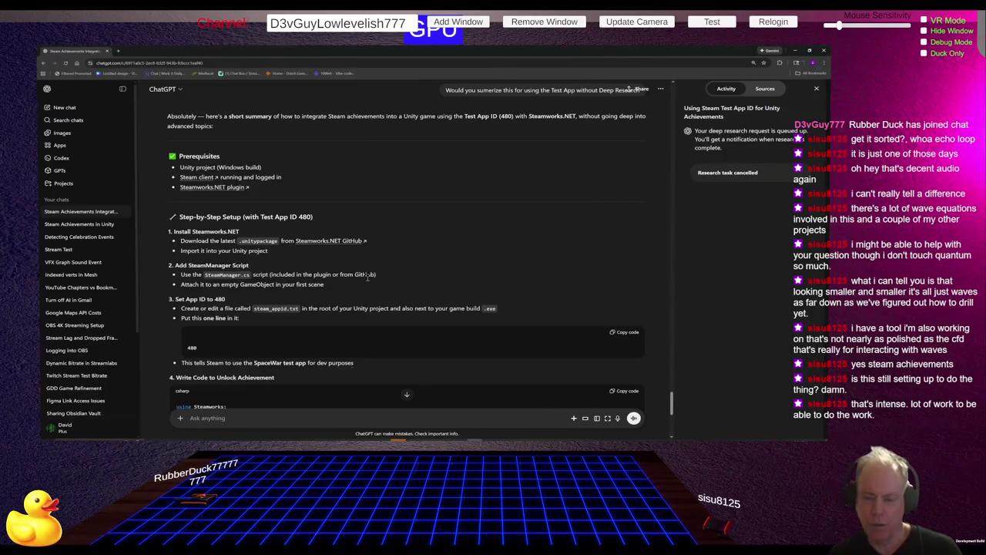
Step: Reply '2' to ChatGPT for a detailed breakdown of Step 2, Add SteamManager.cs, then return to Unity
scroll(309, 331, "down", 2)
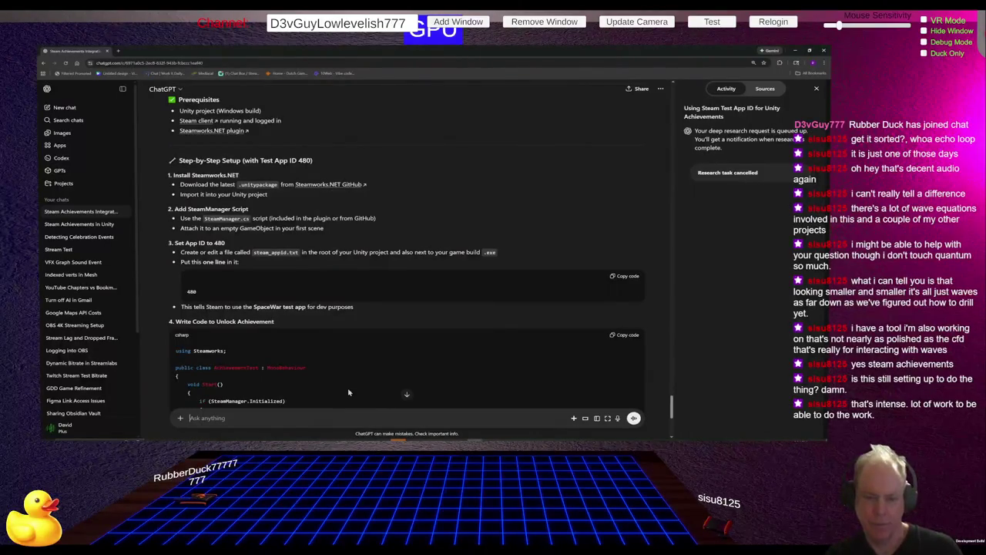
type("2. I")
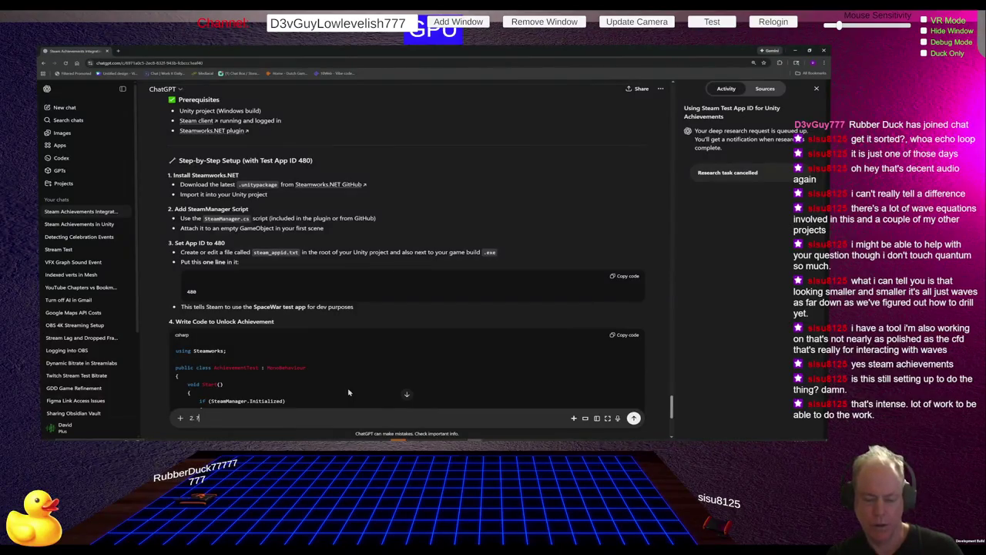
key("Return")
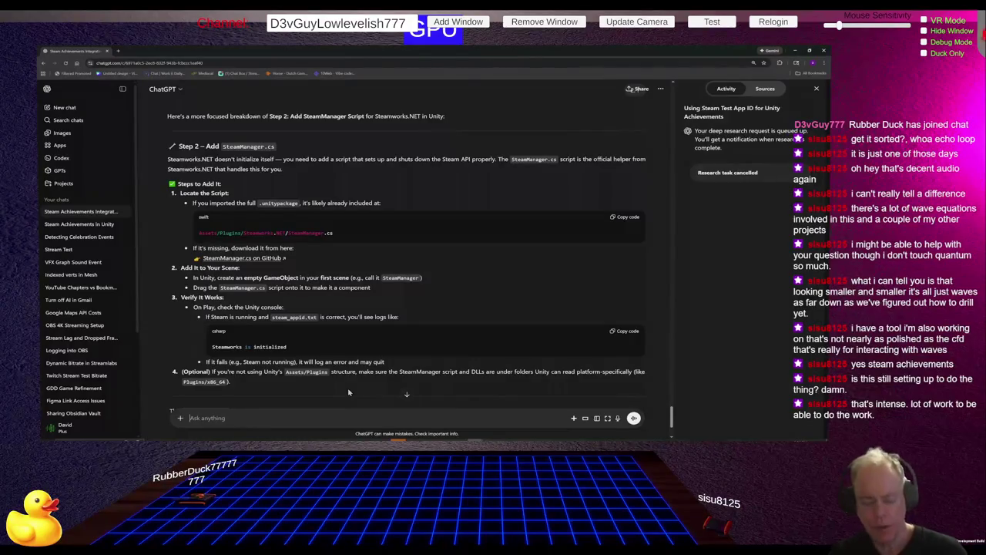
key("alt+Tab")
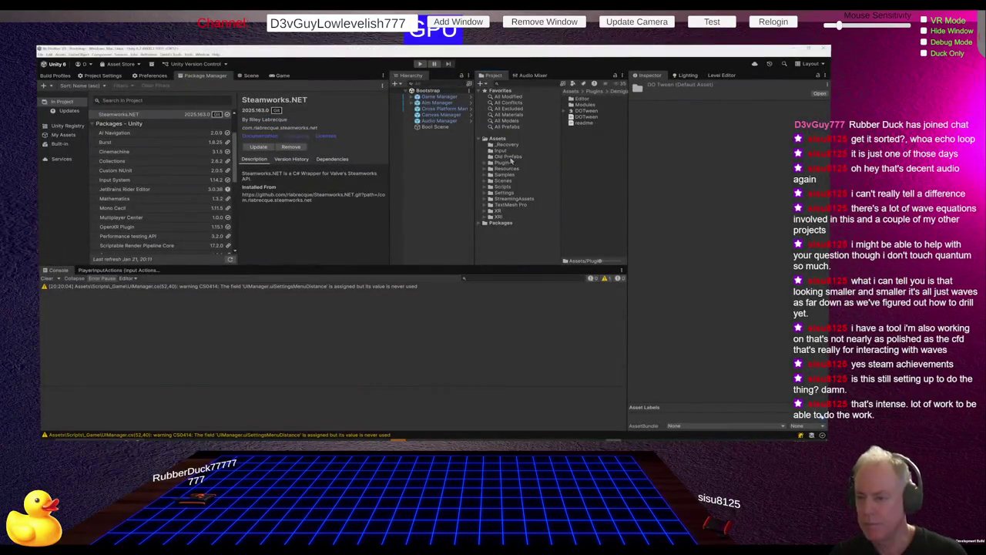
Step: Check the Plugins folder, then close the editor and reopen the Be Positive 3D project from Unity Hub
left_click(487, 163)
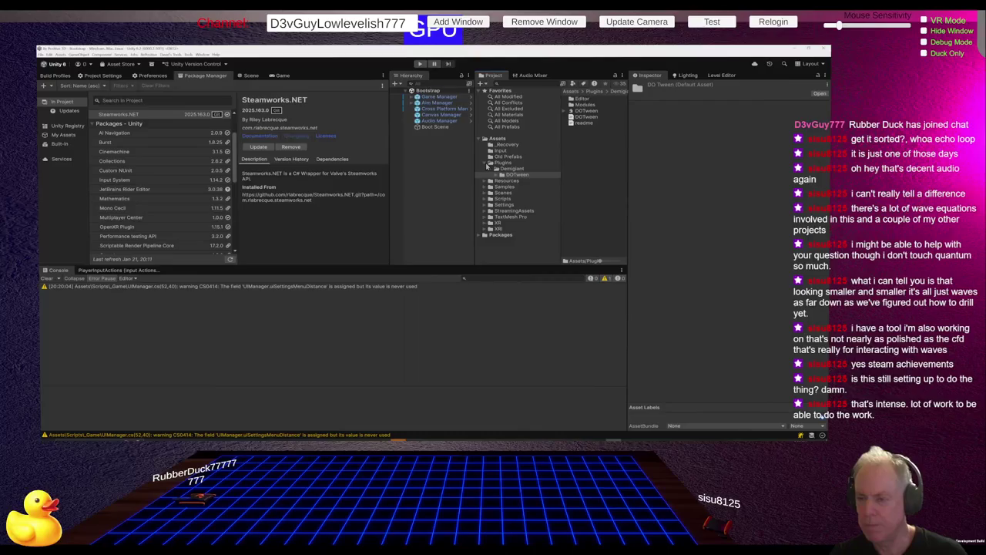
key("alt+Tab")
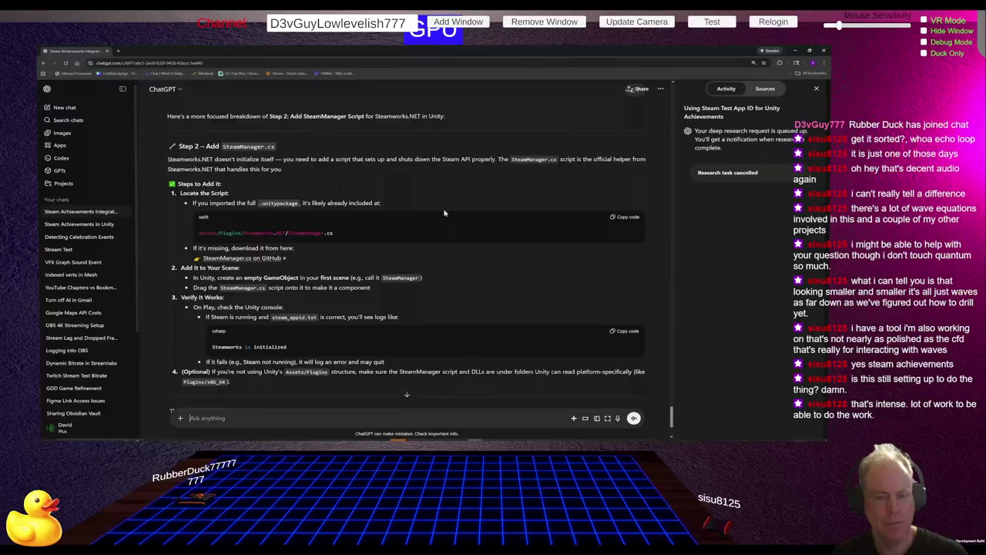
key("alt+Tab")
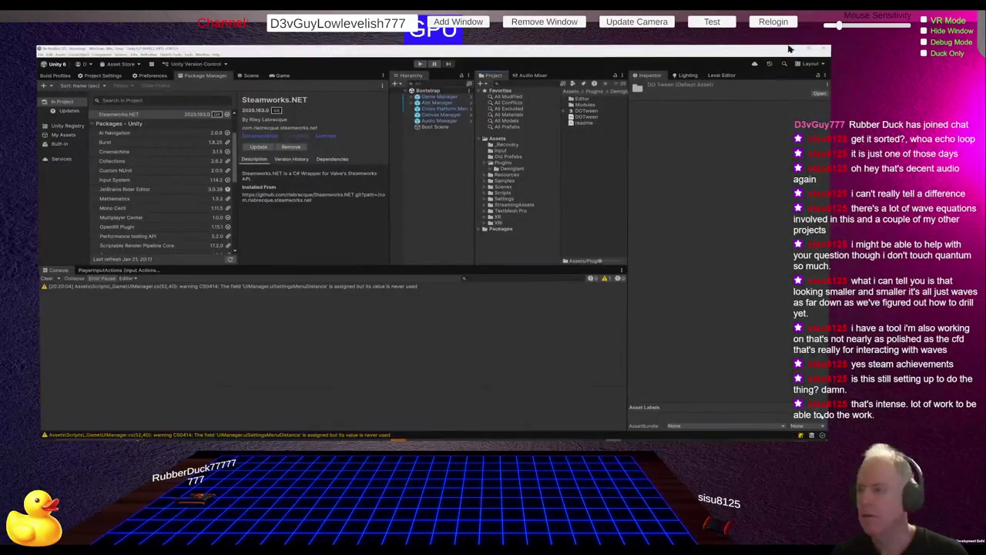
left_click(824, 49)
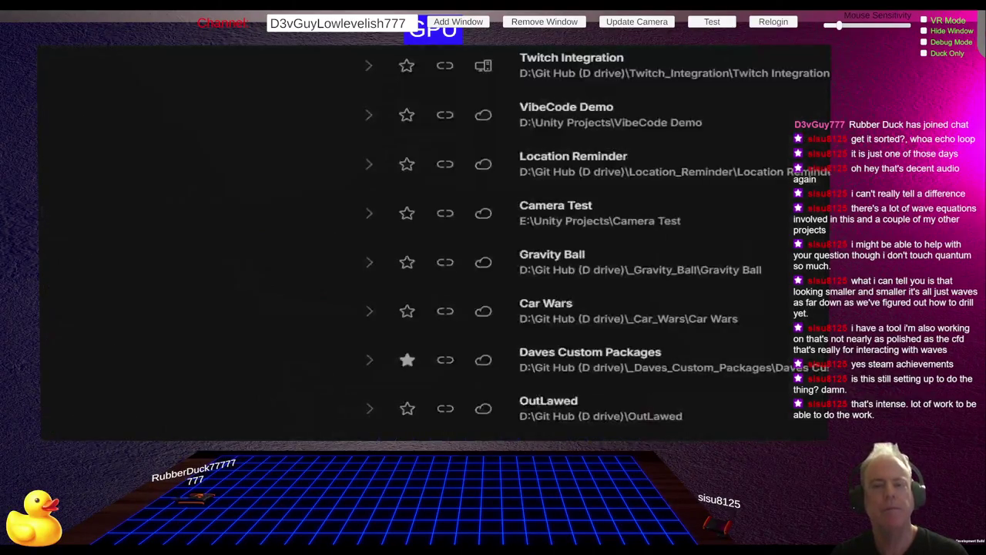
left_click(295, 92)
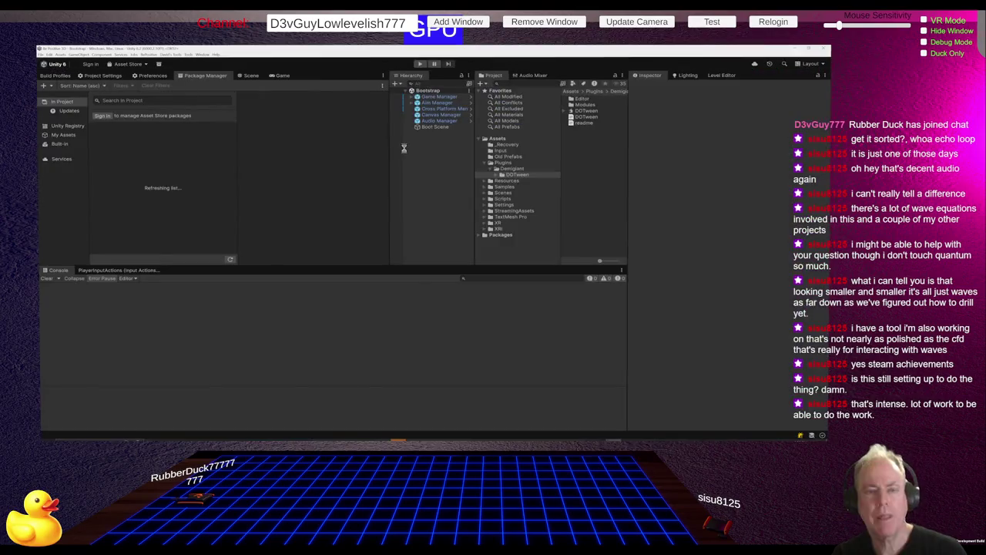
Step: Choose 'Install package from git URL...' from the Package Manager's + menu
left_click(486, 164)
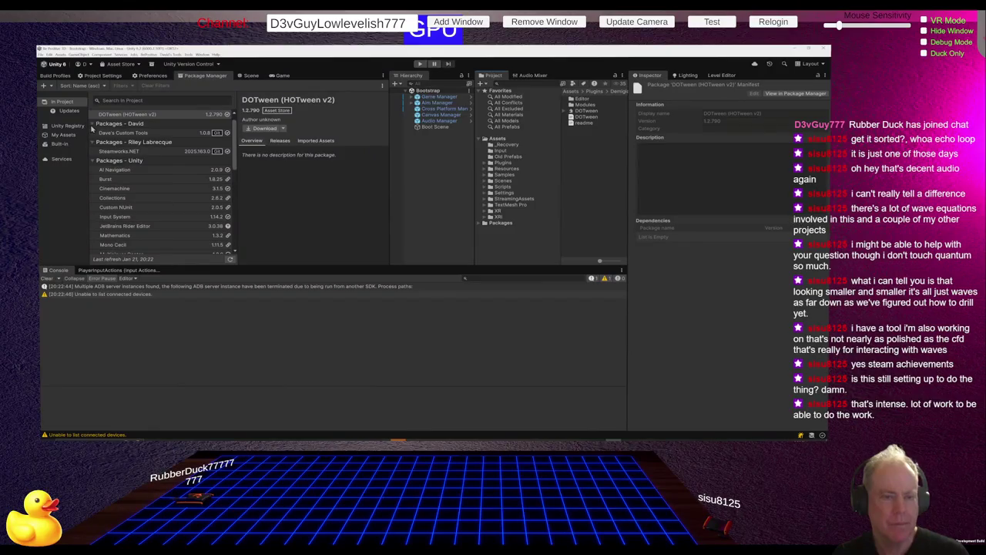
scroll(178, 163, "down", 5)
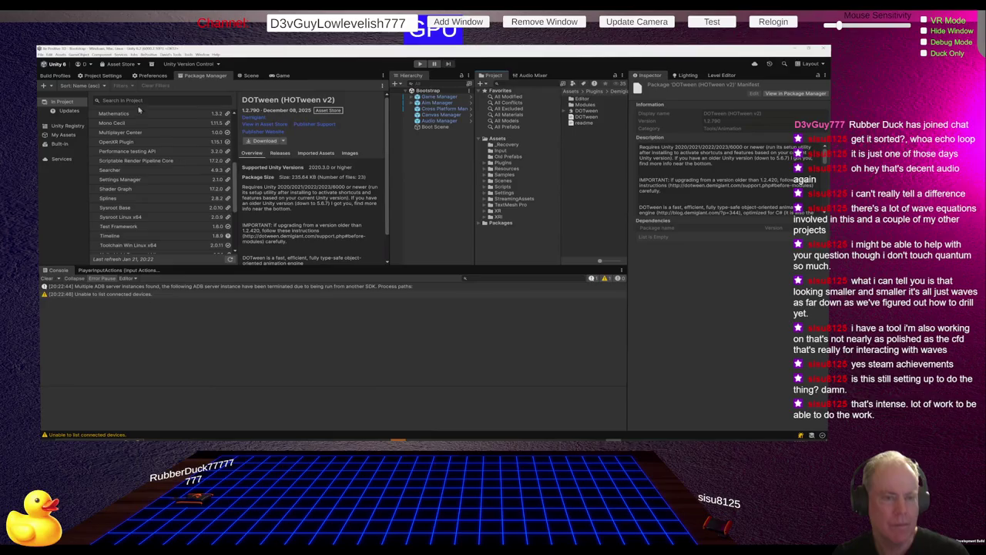
left_click(44, 87)
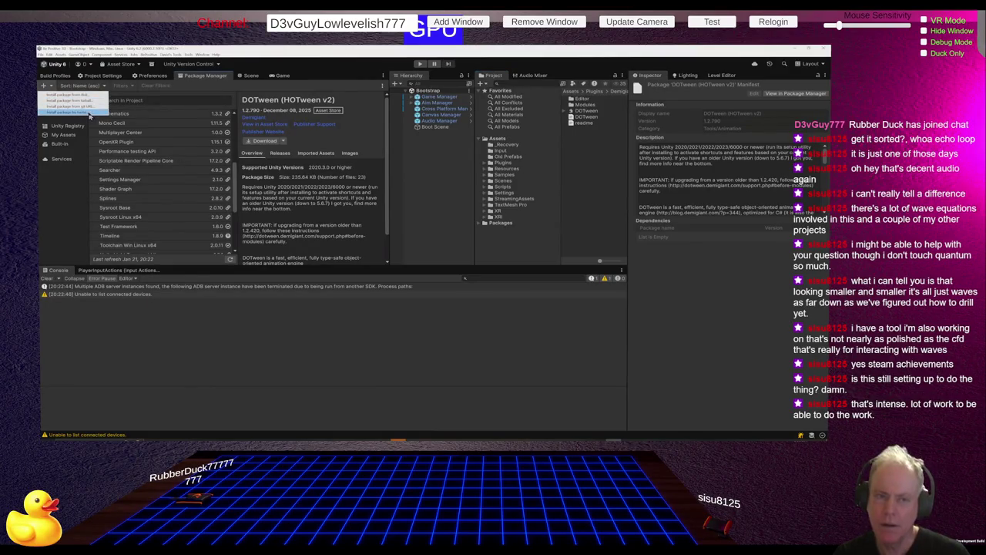
left_click(90, 106)
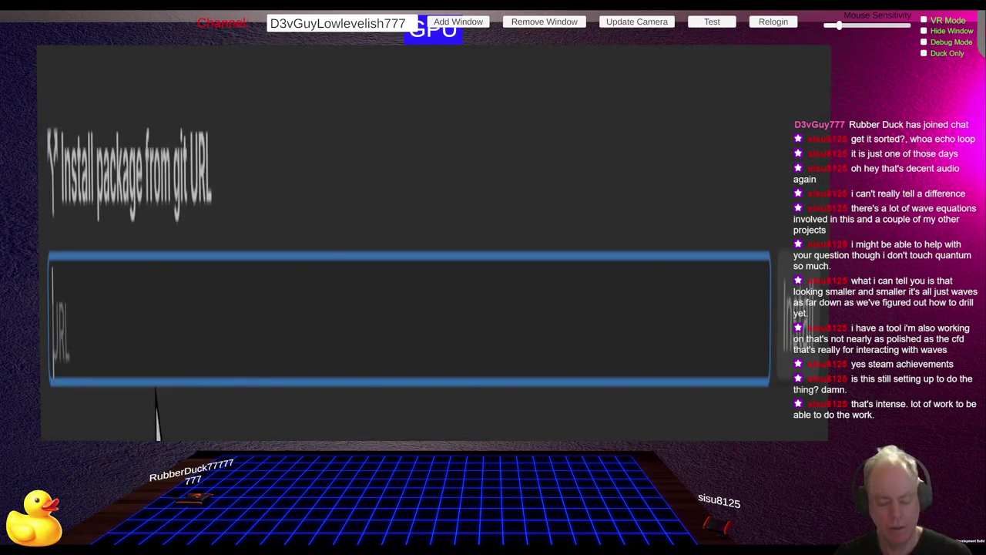
Step: Paste the Steamworks.NET GitHub URL and install it, then expand Packages in the Project window
type("https://github.com/rlabrecque/Steamworks.NET.git?path=/com.rlabrecque.steamworks.net")
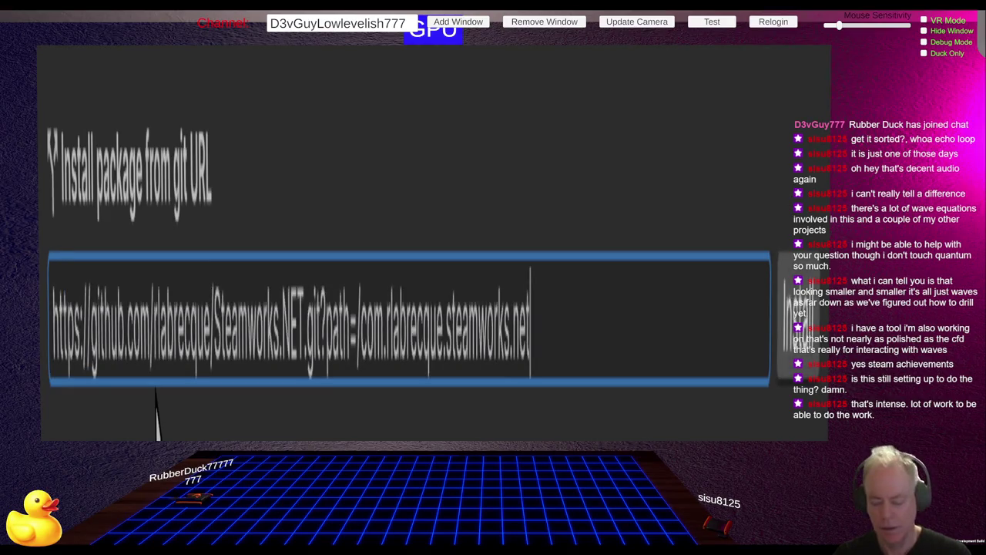
key("Return")
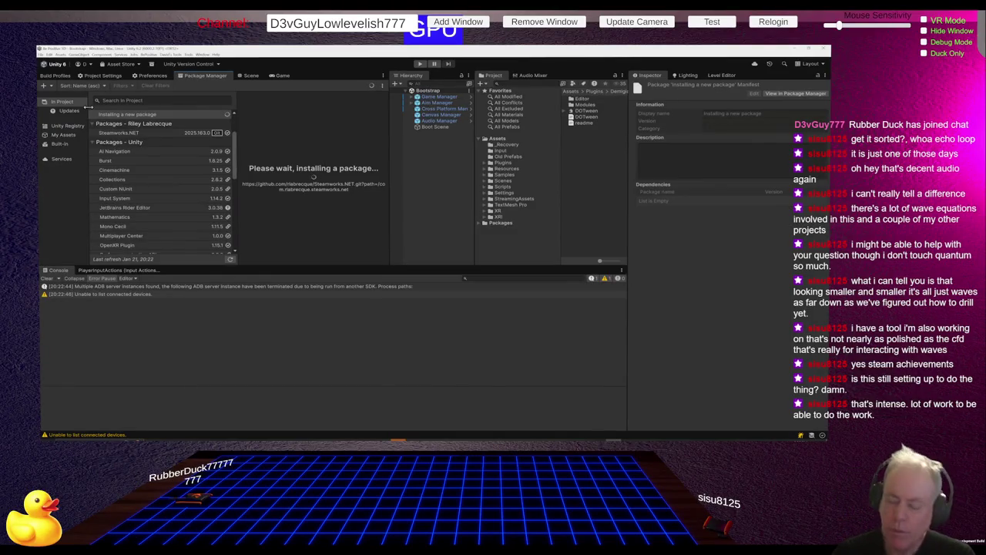
left_click(483, 223)
scroll(520, 201, "down", 5)
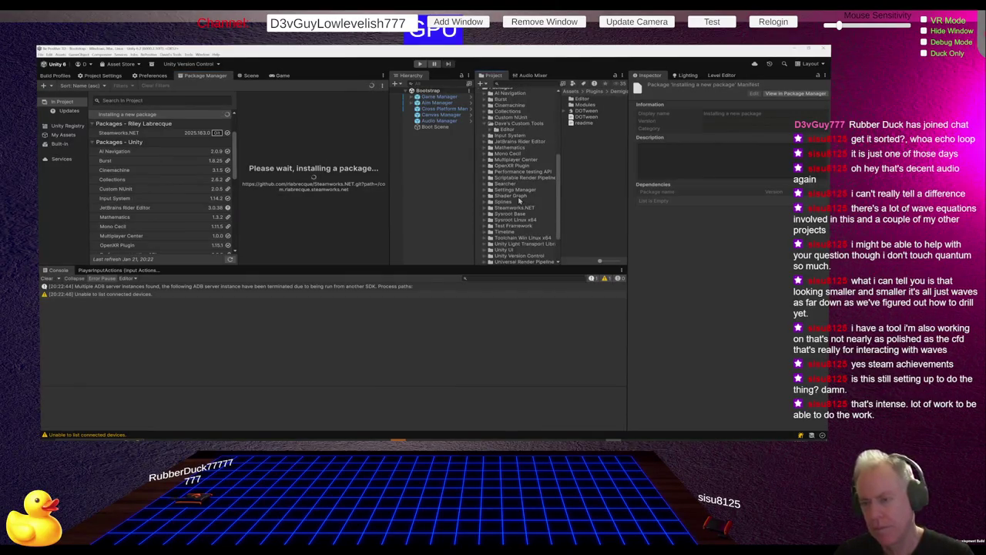
scroll(519, 201, "up", 5)
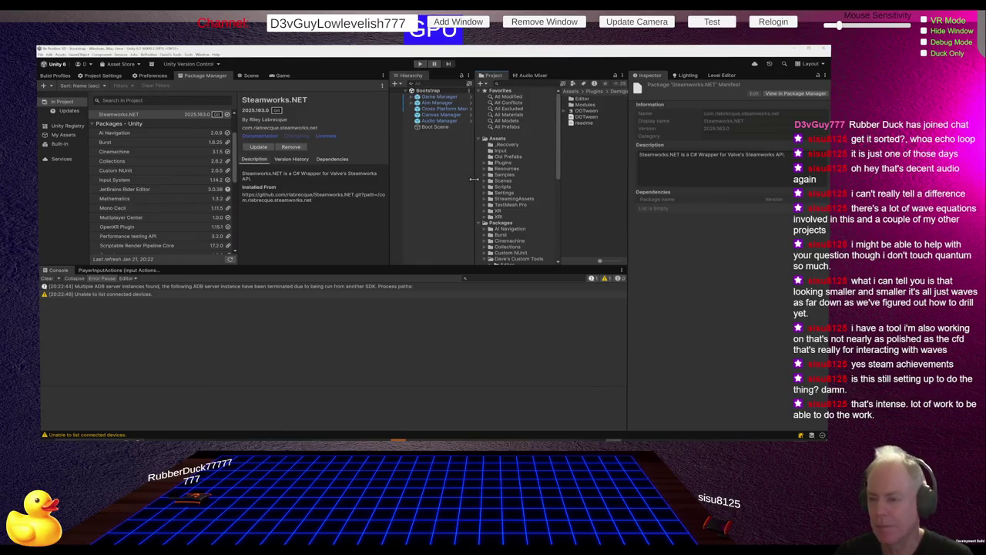
Step: Check the Plugins folder and run Update on Steamworks.NET, which reports it's already up-to-date
left_click(485, 162)
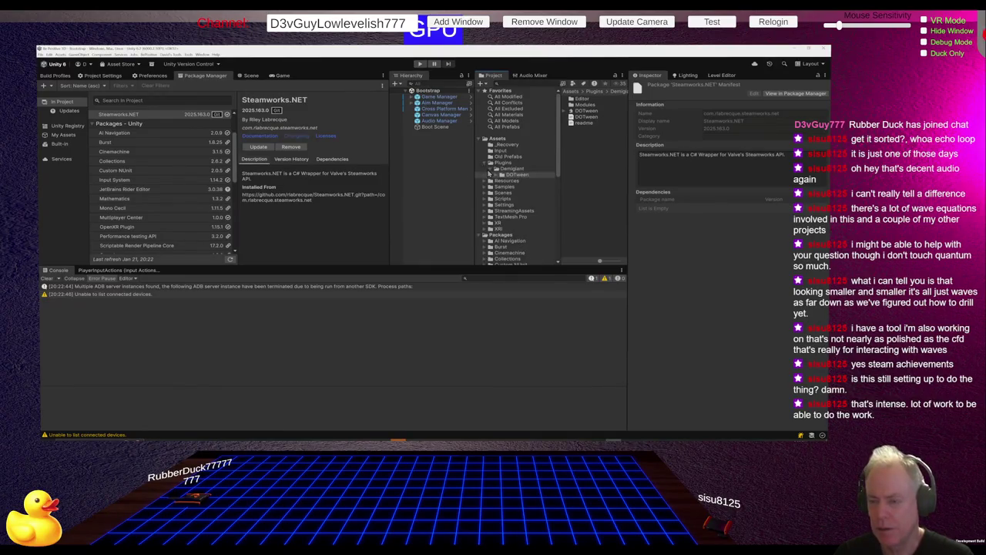
left_click(493, 168)
left_click(484, 164)
left_click(484, 164)
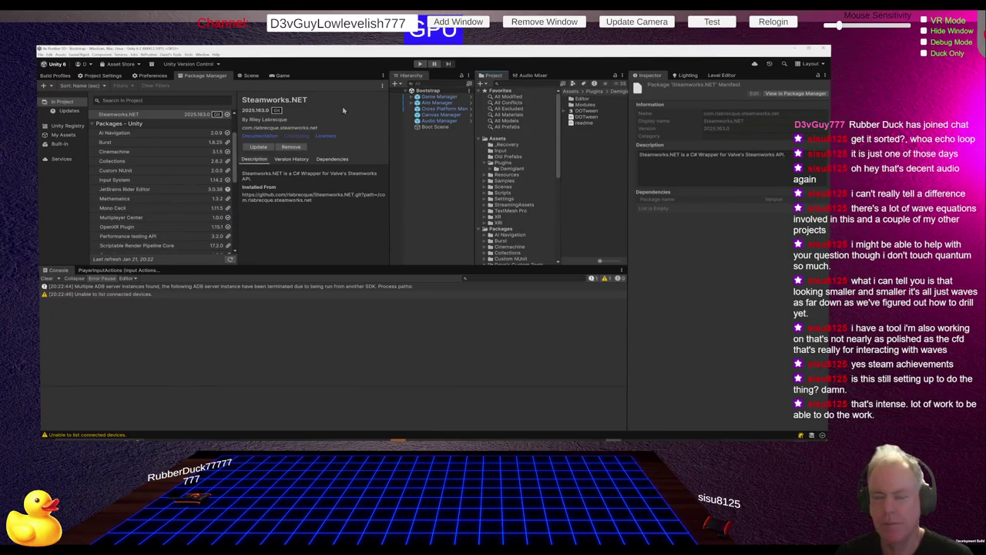
left_click(259, 147)
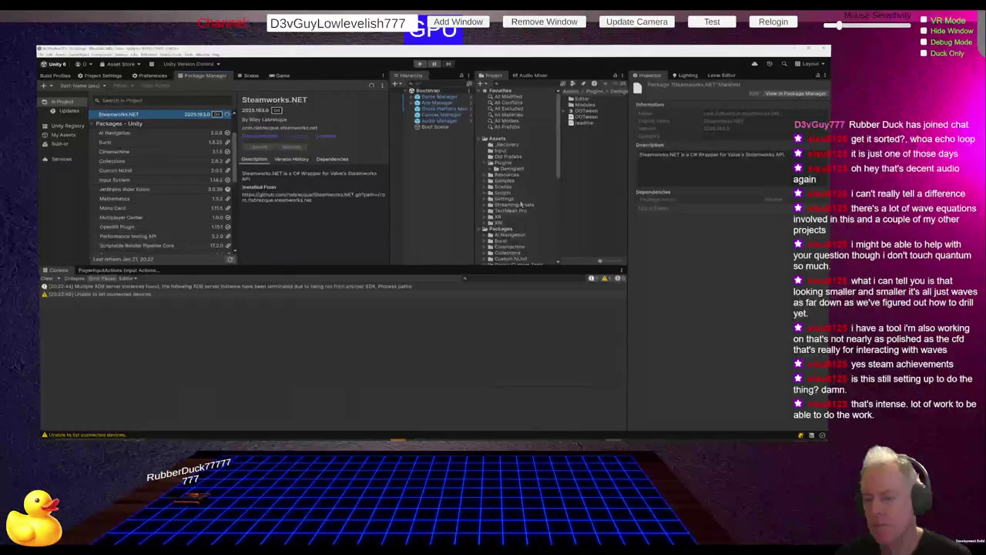
Step: Peek into the Settings folder, then switch back to the ChatGPT conversation
left_click(485, 200)
left_click(485, 199)
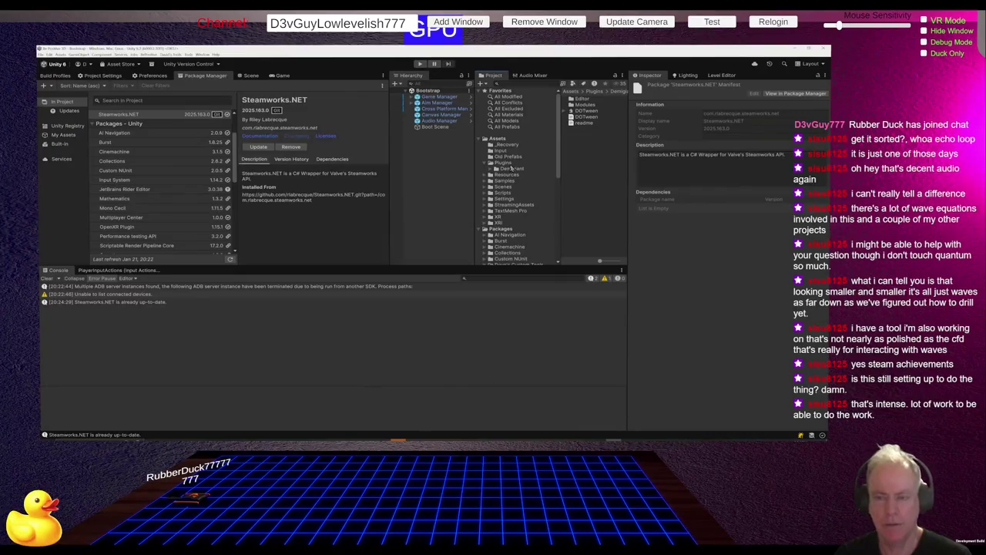
key("alt+Tab")
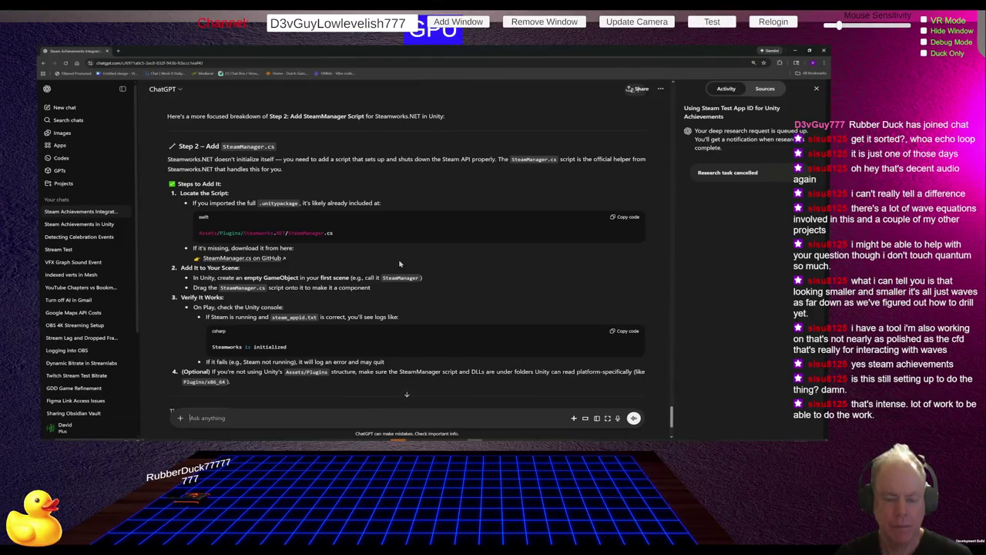
Step: Ask ChatGPT 'I installed via Package Manager but don't see the plugin', then return to Unity
type("I installed via ")
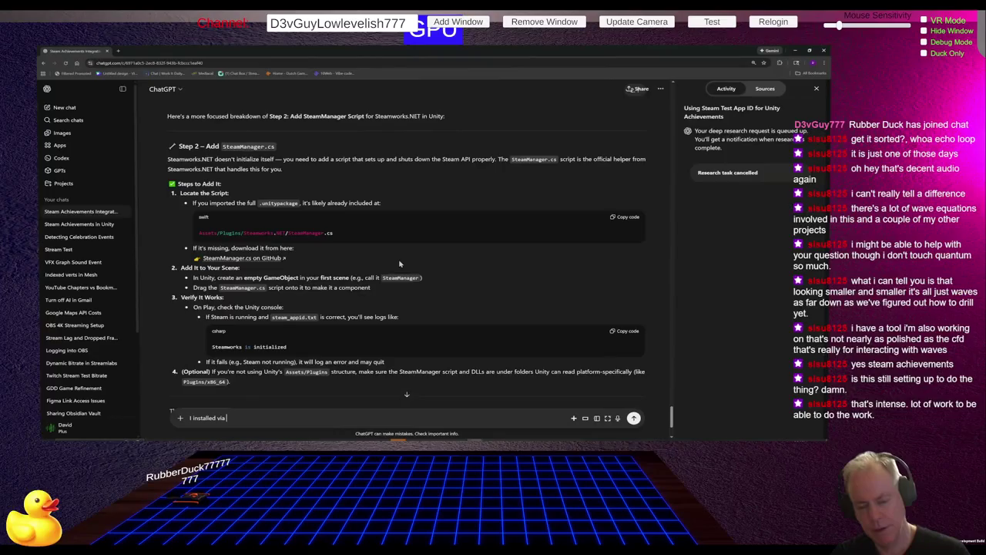
type("Package")
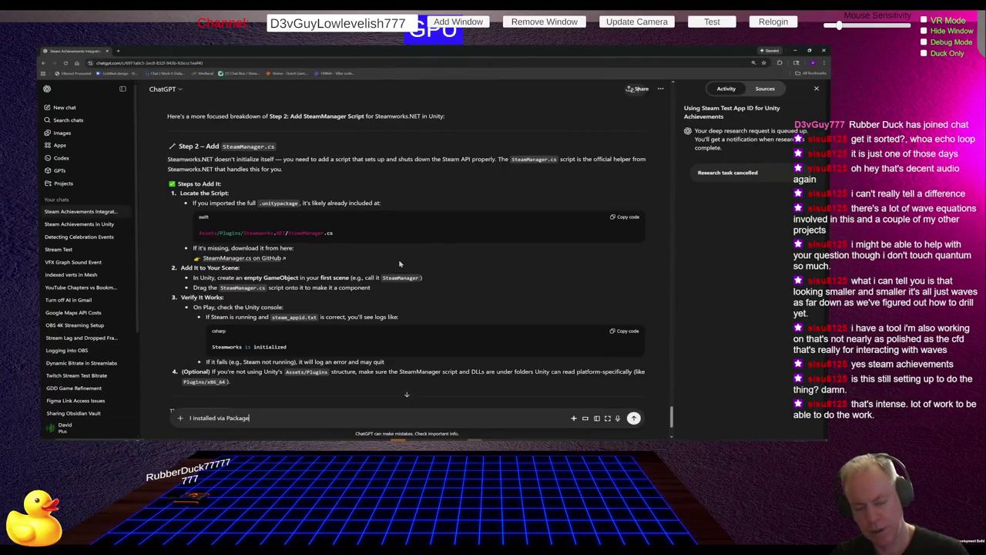
type(" Manager b")
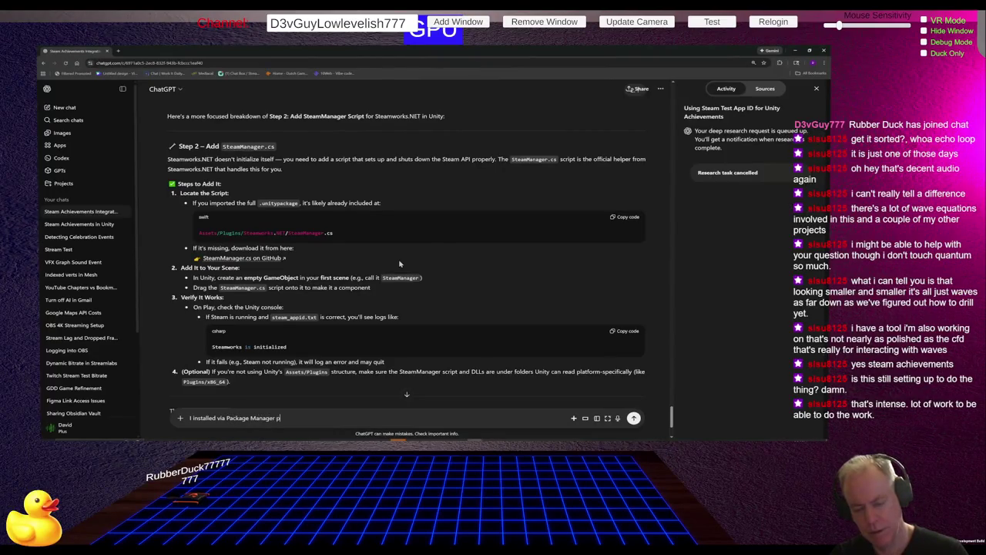
type("ut don't s")
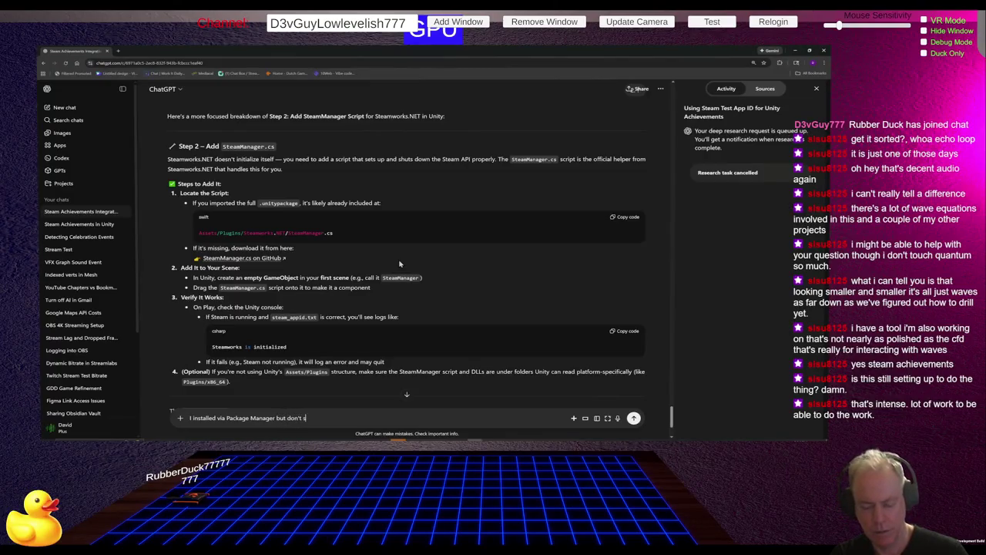
type("ee the plugin")
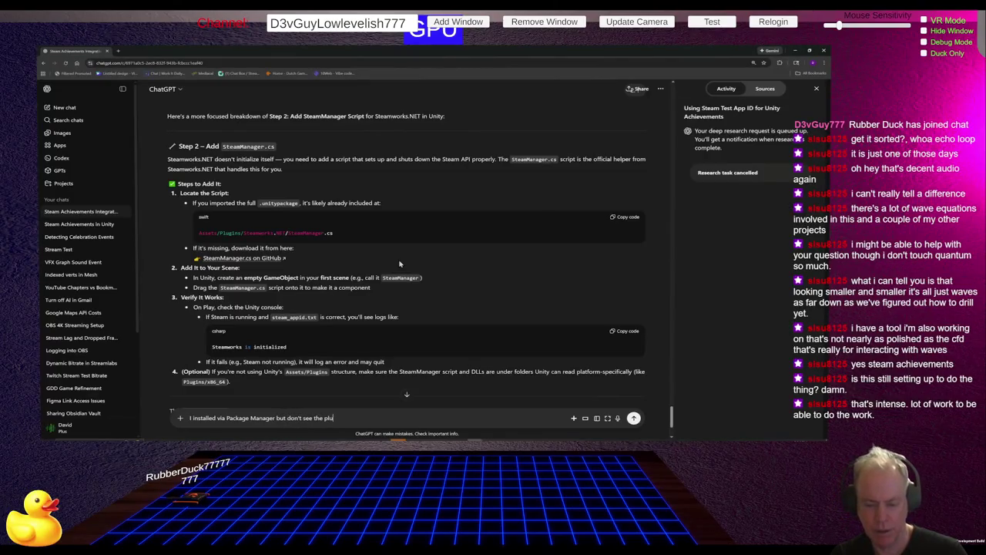
key("Return")
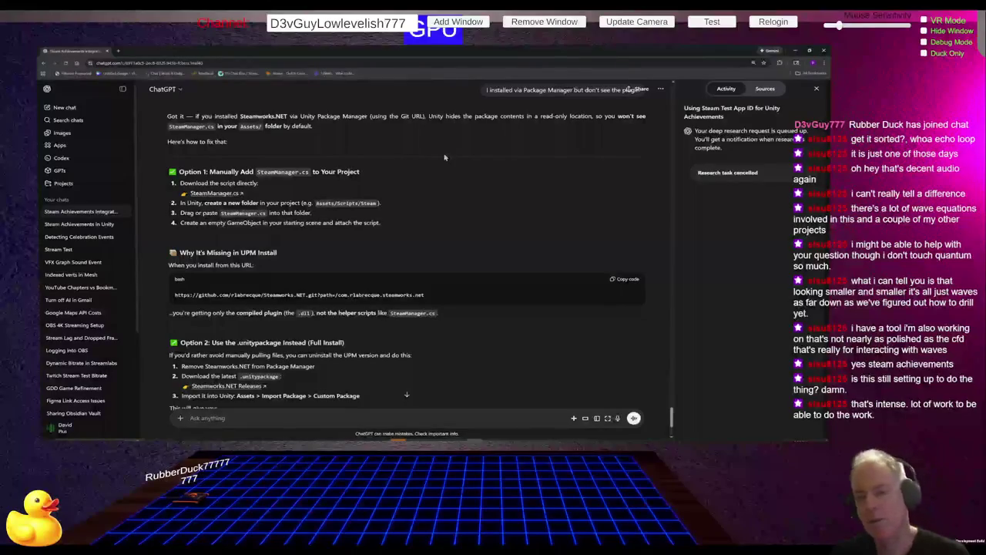
key("alt+Tab")
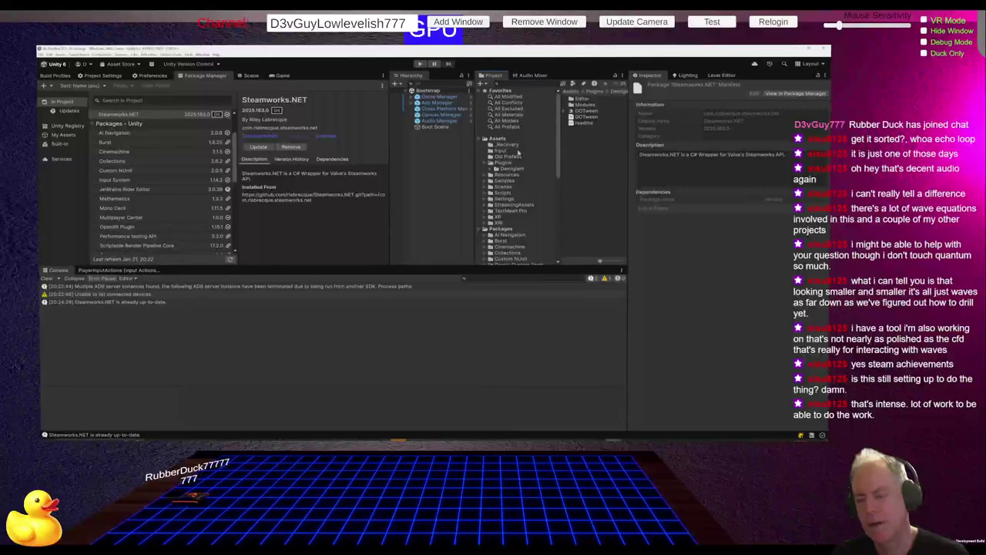
Step: Browse the Unity project's Assets folder and scroll the folder tree down to Packages
left_click(499, 138)
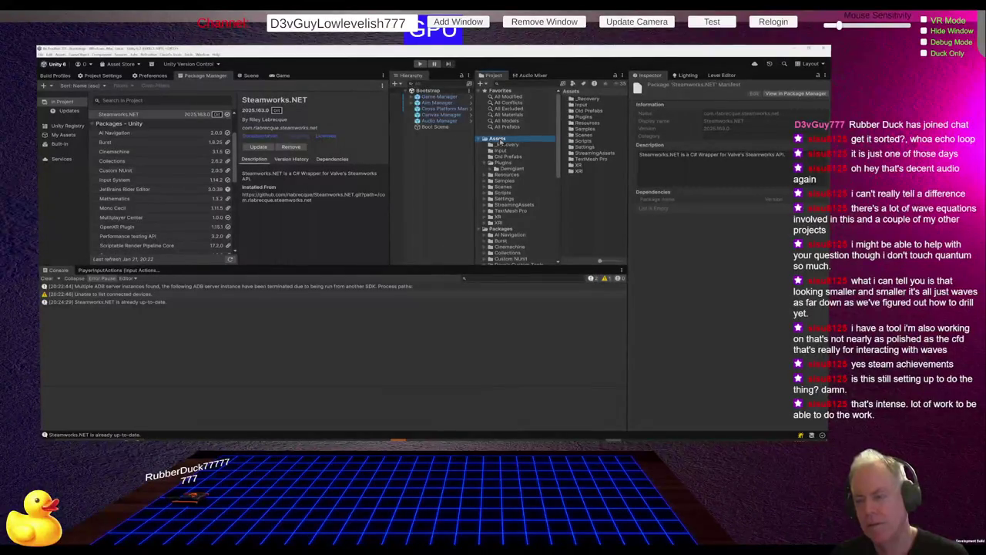
scroll(497, 225, "down", 5)
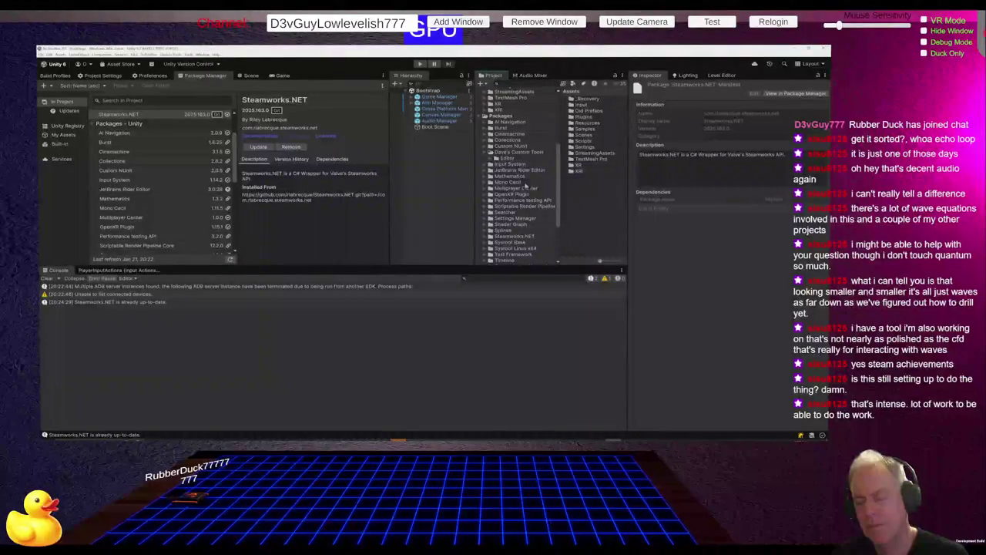
scroll(526, 187, "down", 3)
scroll(529, 187, "down", 3)
key("alt+Tab")
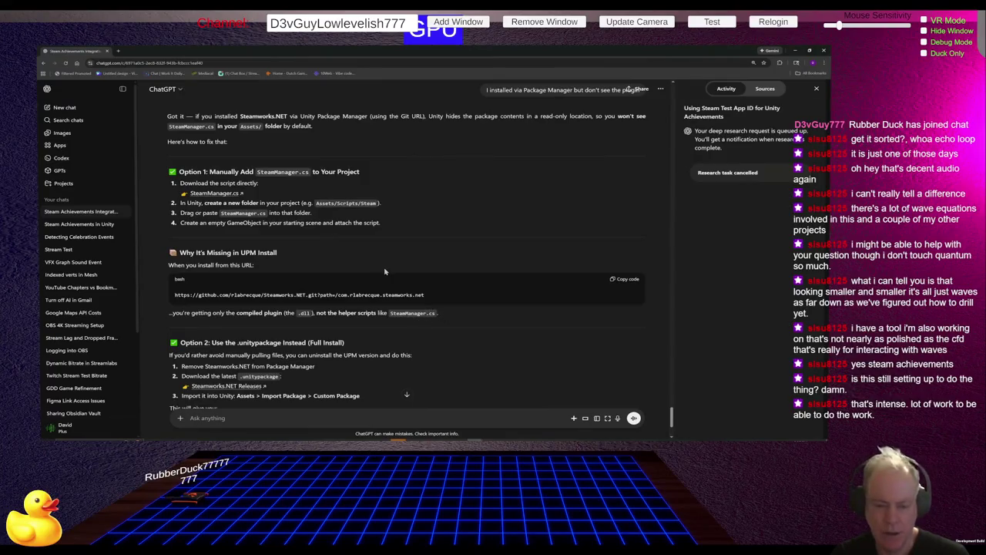
Step: Read ChatGPT's reply down to Option 2, then return to the Unity editor
scroll(393, 272, "down", 2)
scroll(394, 272, "down", 2)
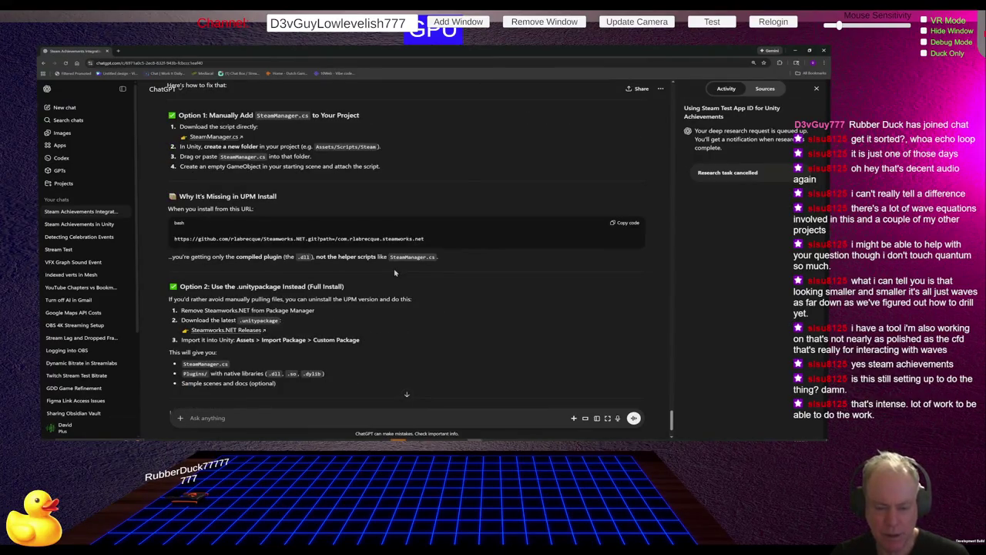
key("alt+Tab")
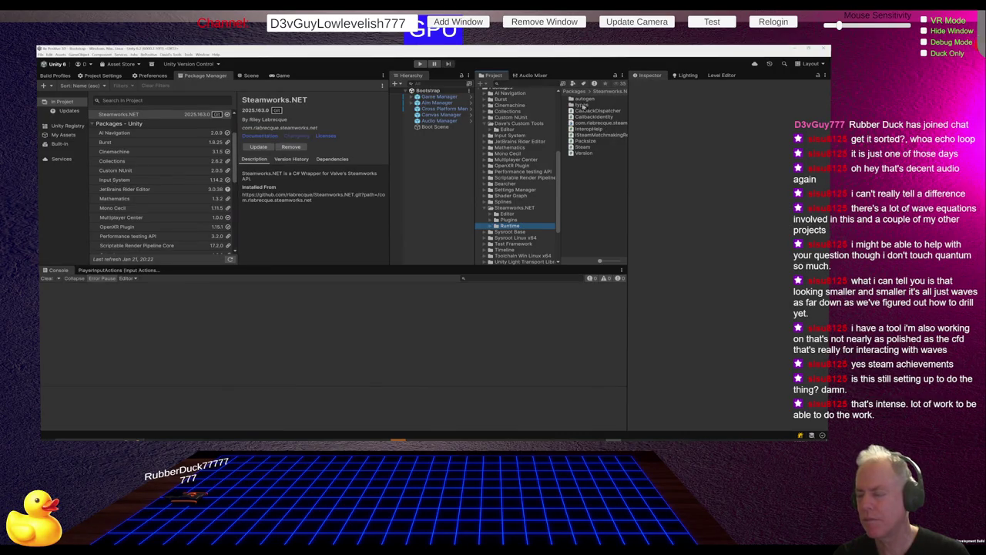
Step: Inspect the Steam script's import error, then try deleting the Steamworks.NET folder, which Unity refuses
left_click(583, 147)
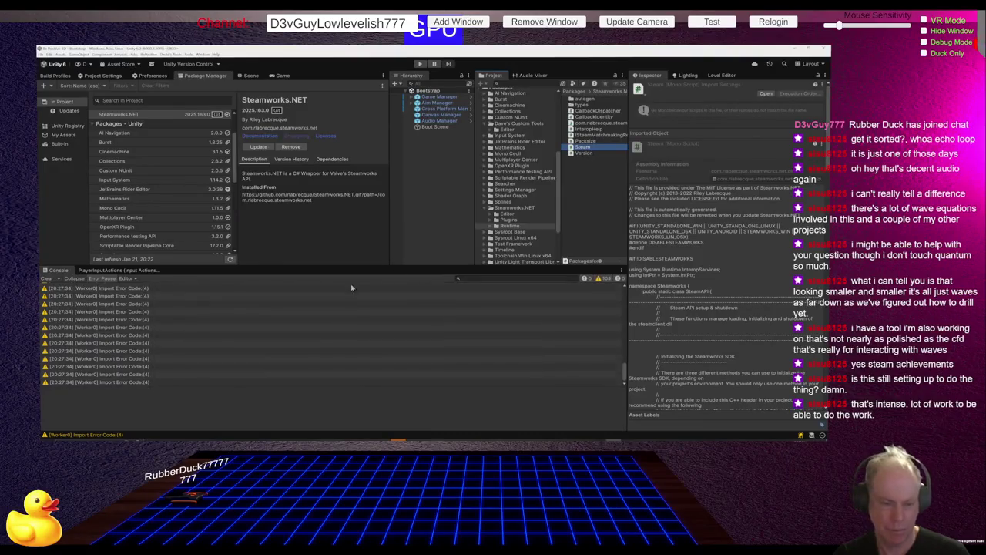
left_click(417, 288)
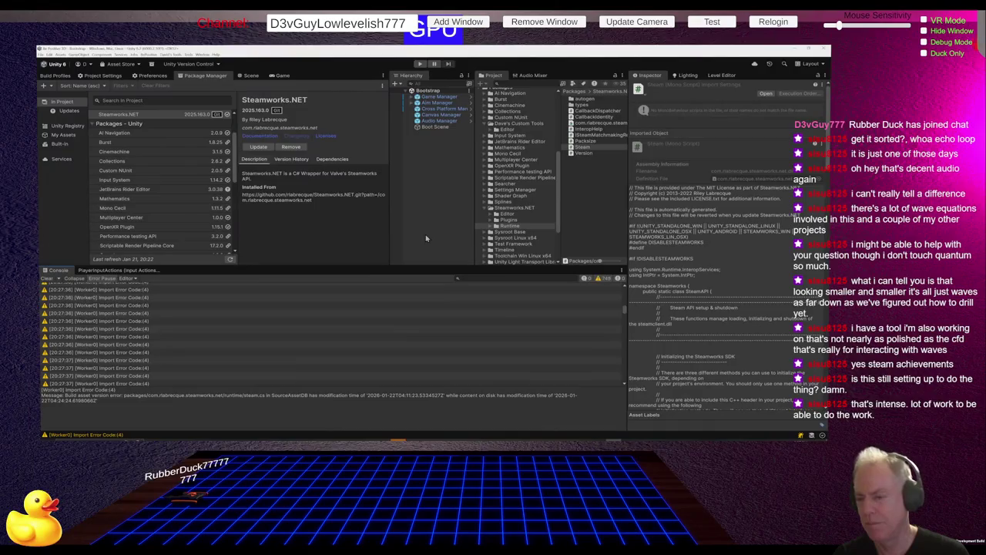
left_click(516, 208)
key("Delete")
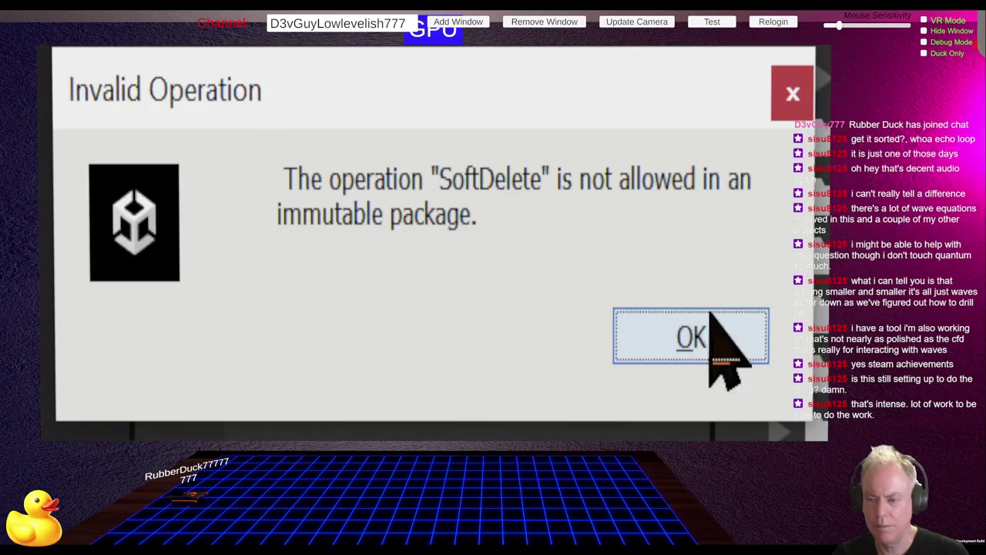
Step: Retry deleting the Steamworks.NET folder and dismiss the immutable-package refusal both times
left_click(708, 358)
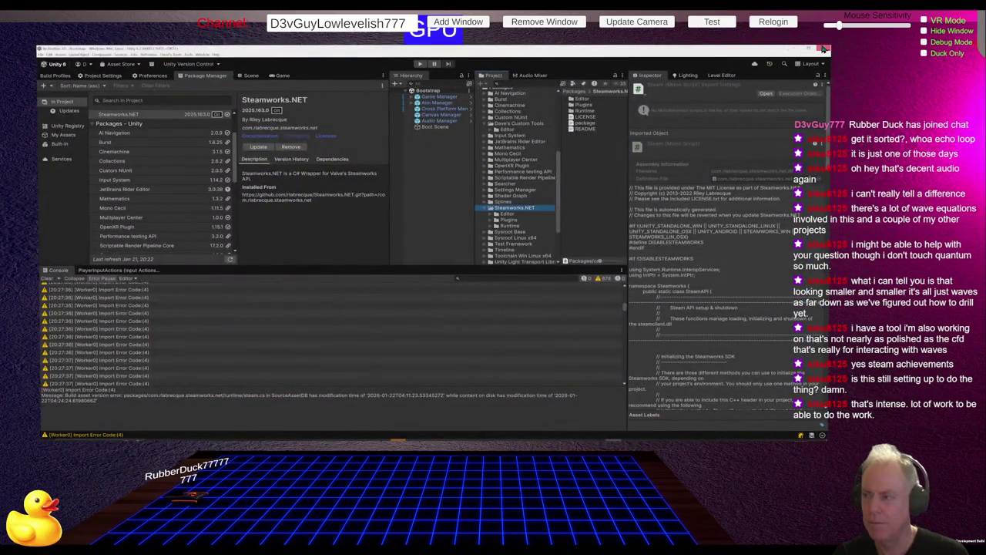
left_click(818, 49)
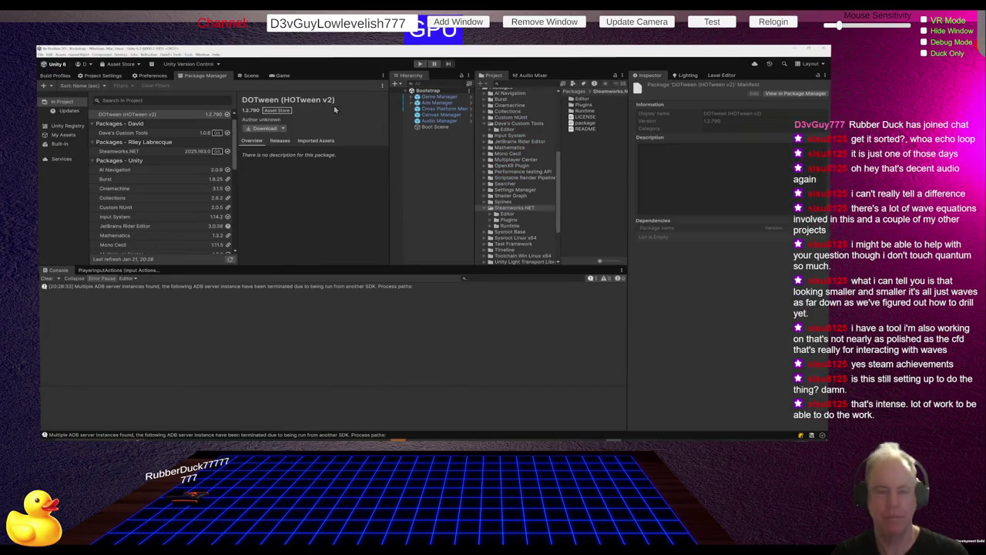
left_click(510, 209)
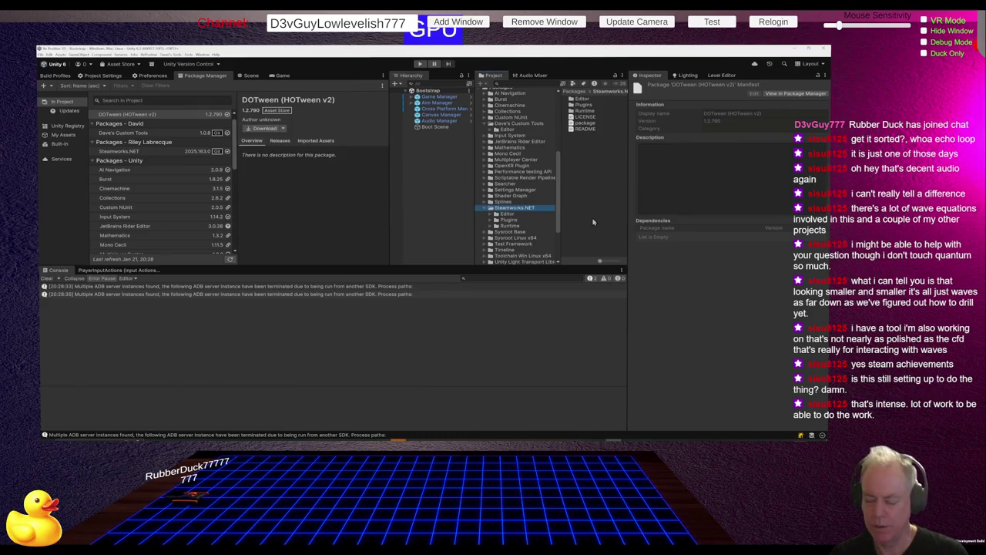
key("Delete")
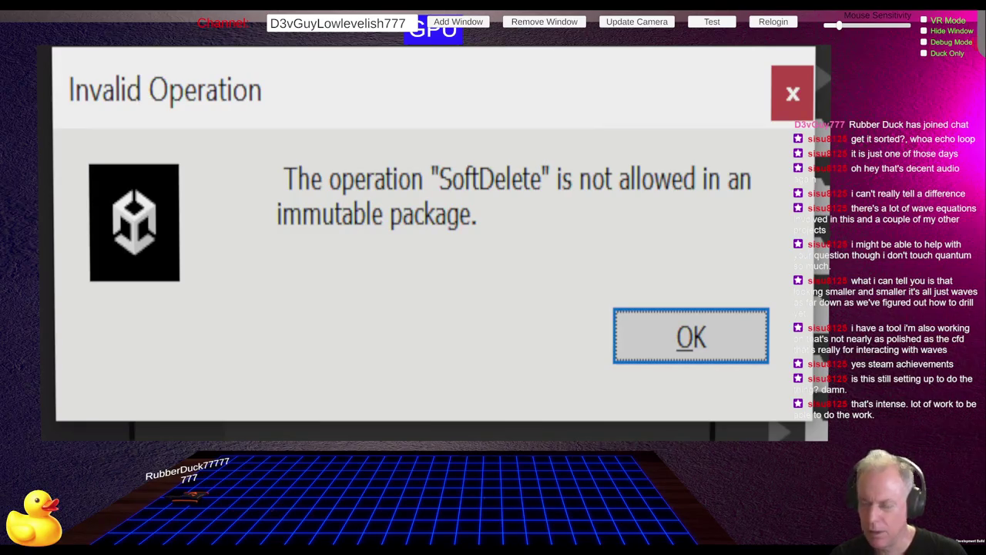
left_click(632, 343)
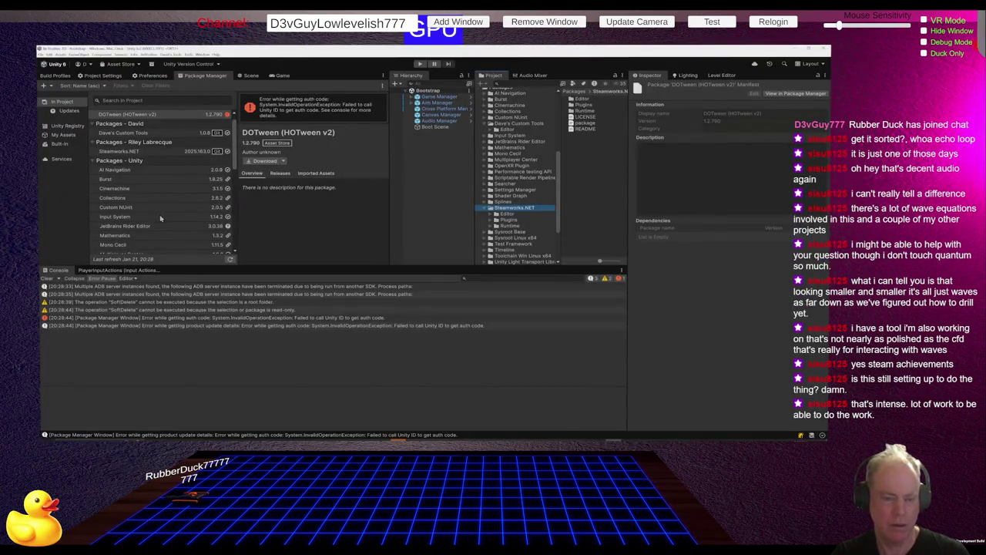
Step: Show Package Manager's Updates list, where JetBrains Rider Editor 3.0.38 offers an update to 3.0.39
scroll(165, 213, "down", 2)
scroll(165, 214, "down", 3)
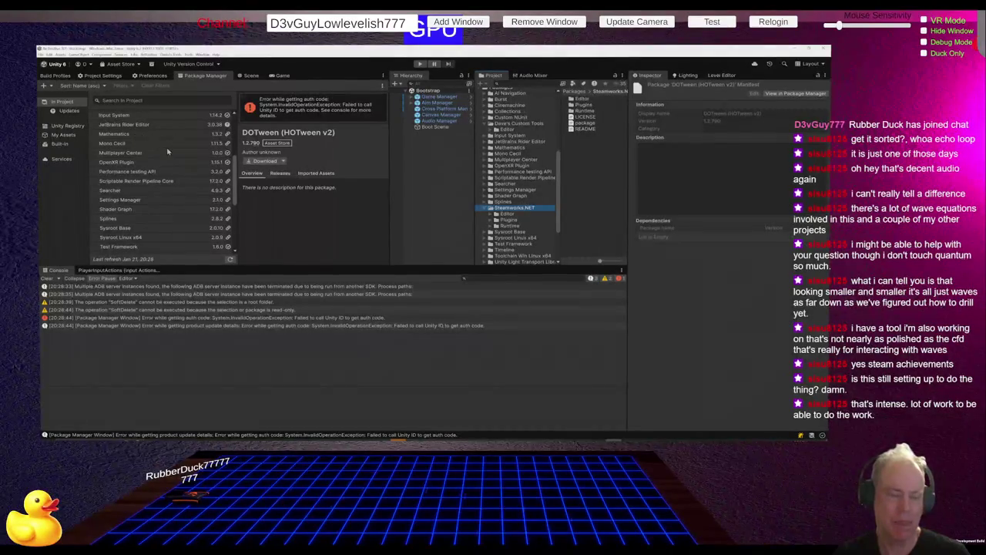
left_click(71, 111)
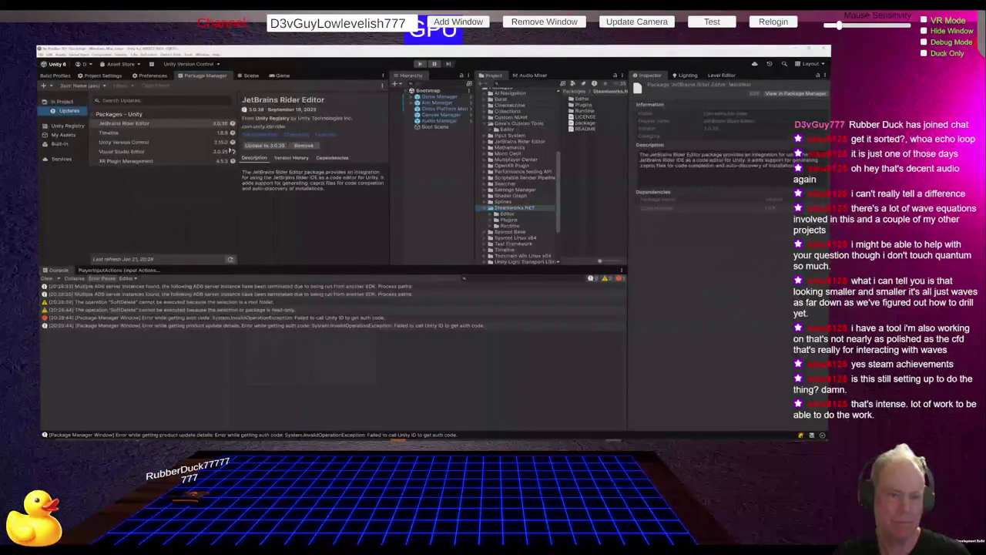
Step: Return to In Project packages, clear the console errors, and show the Steamworks.NET 2025.163.0 details
left_click(62, 101)
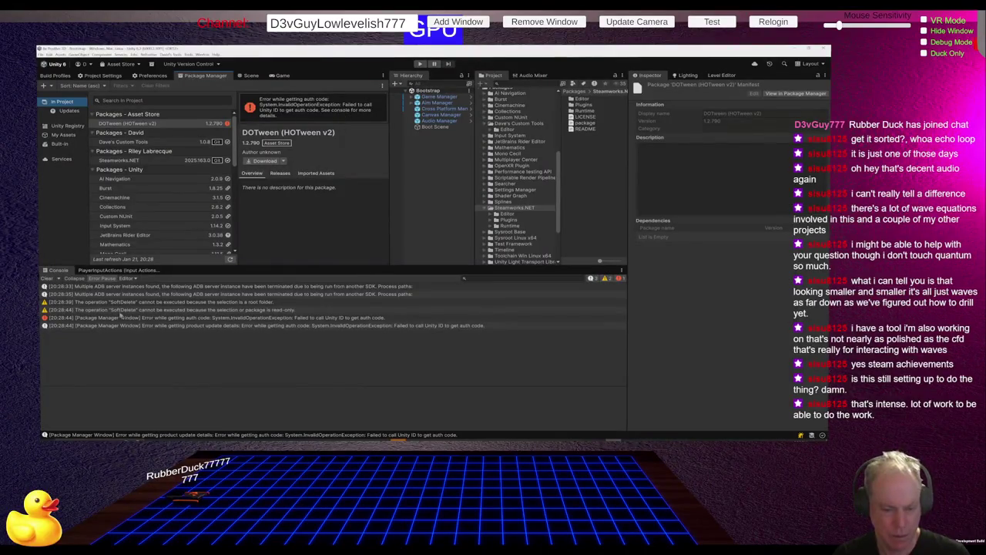
left_click(49, 279)
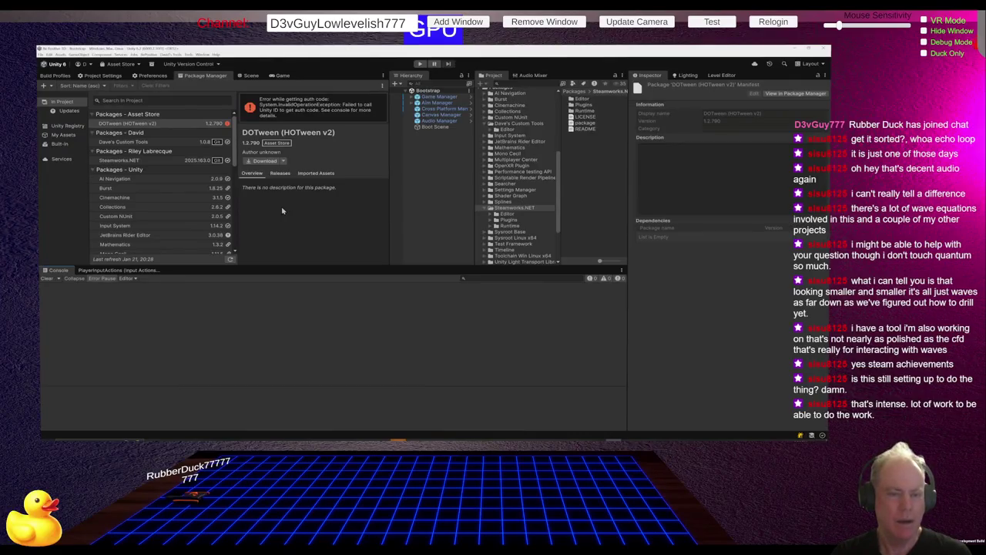
left_click(145, 160)
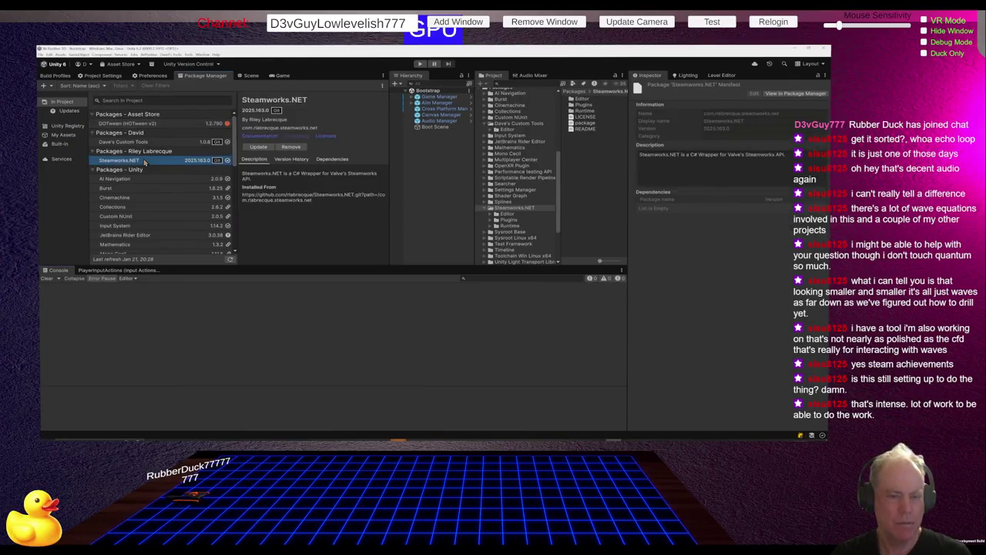
Step: Remove the Steamworks.NET package, confirm the removal, and open the + add-package menu
left_click(285, 148)
left_click(416, 339)
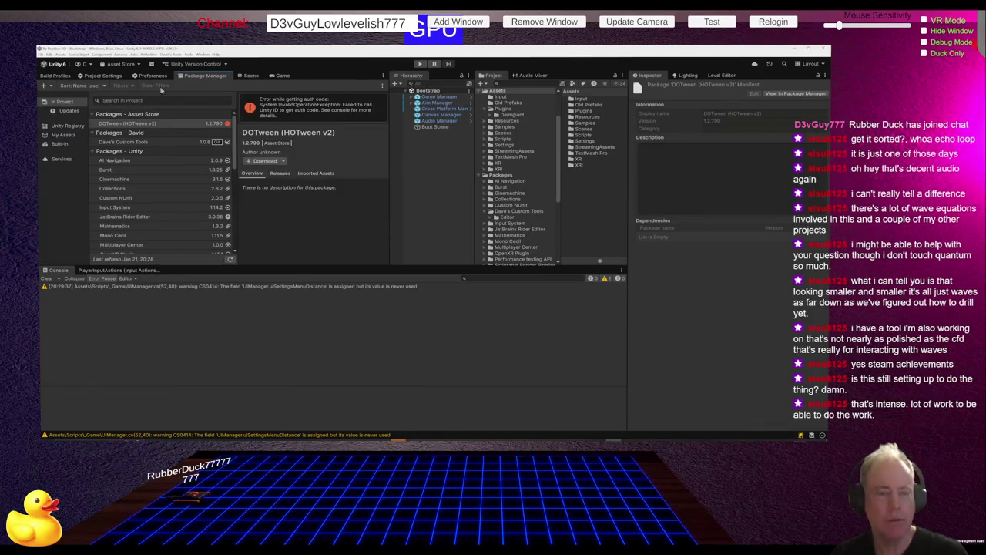
left_click(51, 87)
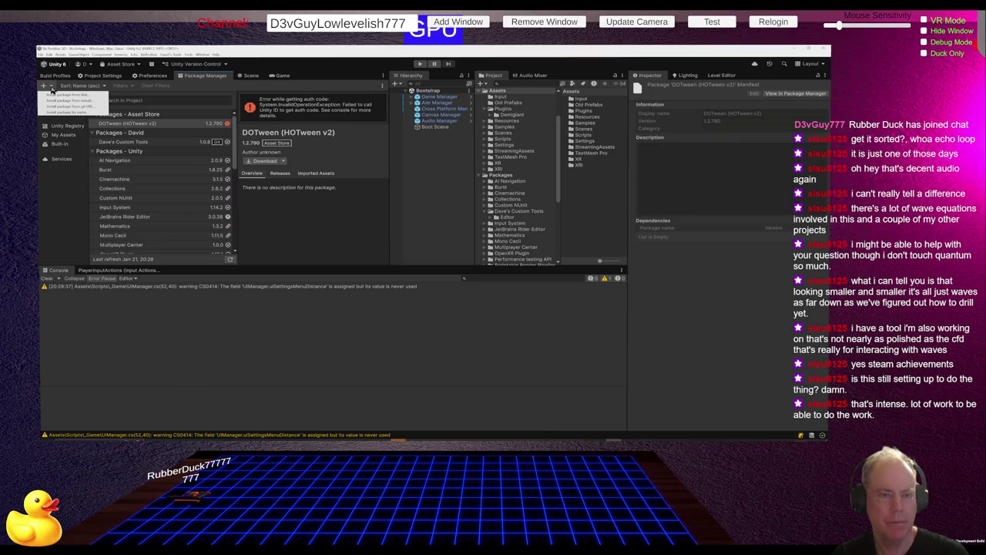
Step: Install Steamworks.NET from its GitHub URL with the com.rlabrecque.steamworks.net path
left_click(66, 106)
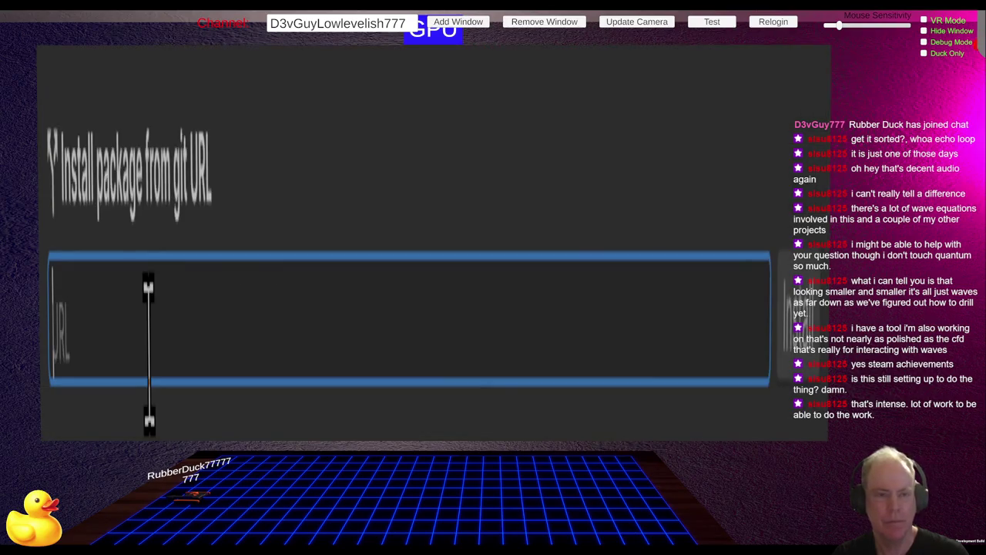
type("https://github.com/rlabrecque/Steamworks.NET.git?path=/com.rlabrecque.steamworks.net")
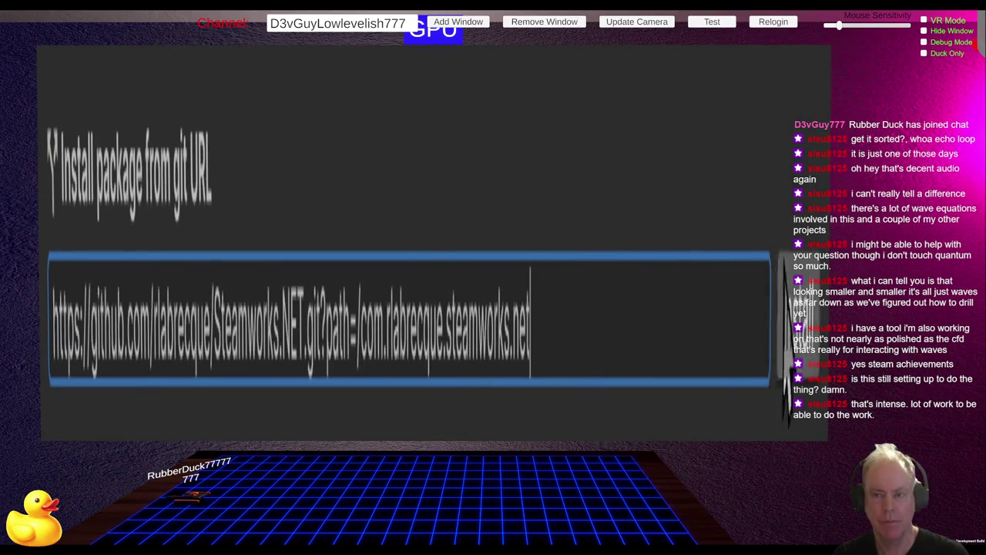
left_click(794, 316)
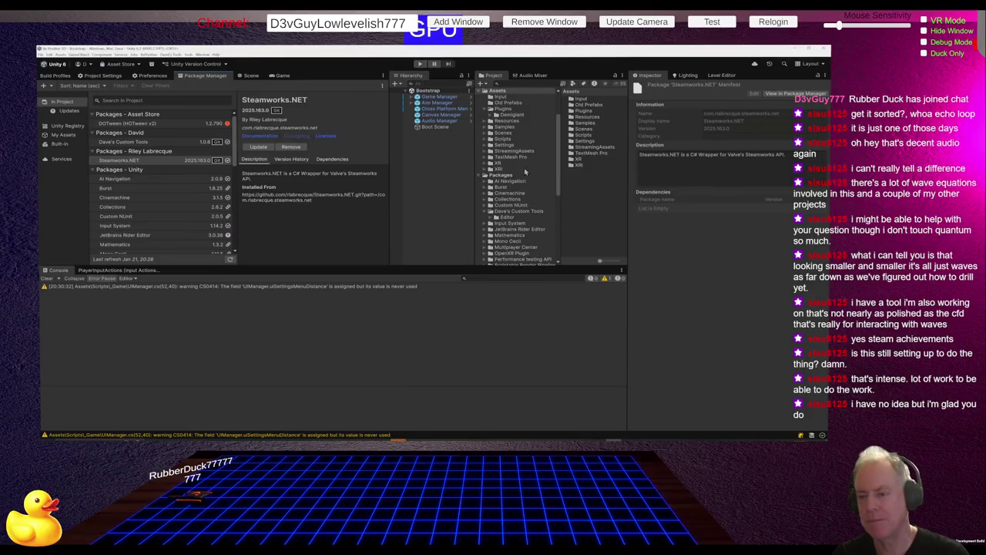
Step: Open the reinstalled Steamworks.NET Runtime folder and inspect the Packsize, InteropHelp and CallbackDispatcher scripts
scroll(526, 208, "down", 3)
scroll(527, 208, "down", 1)
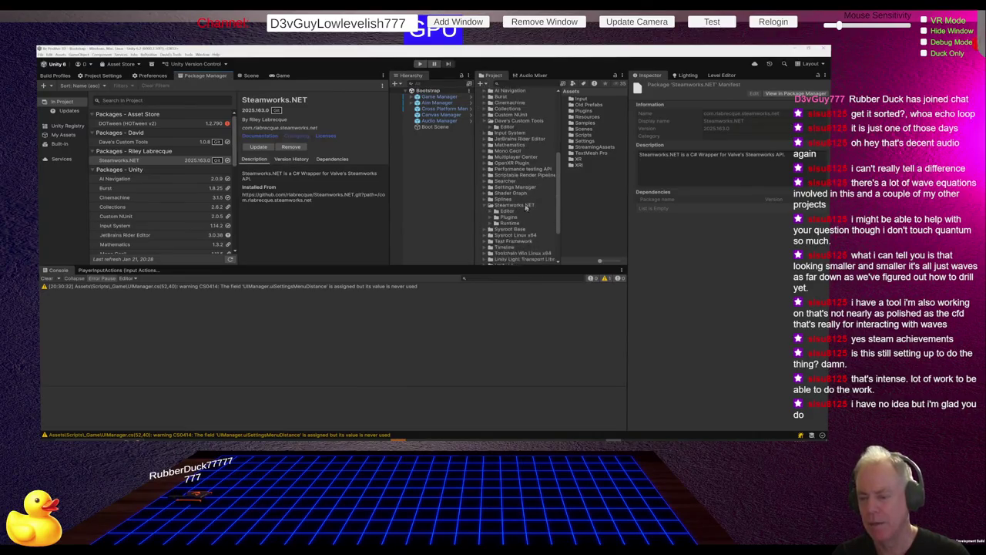
left_click(521, 205)
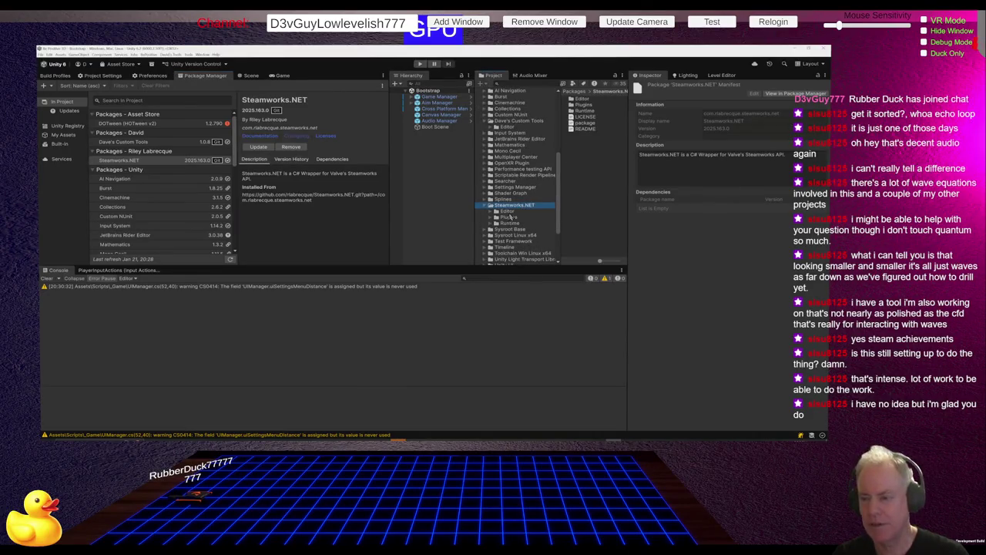
left_click(510, 224)
left_click(586, 142)
left_click(587, 129)
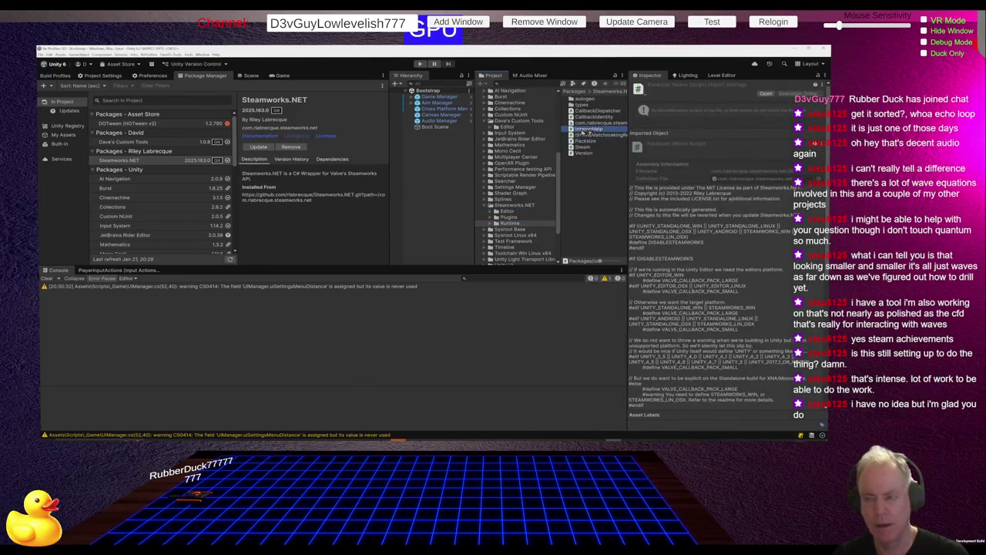
left_click(590, 111)
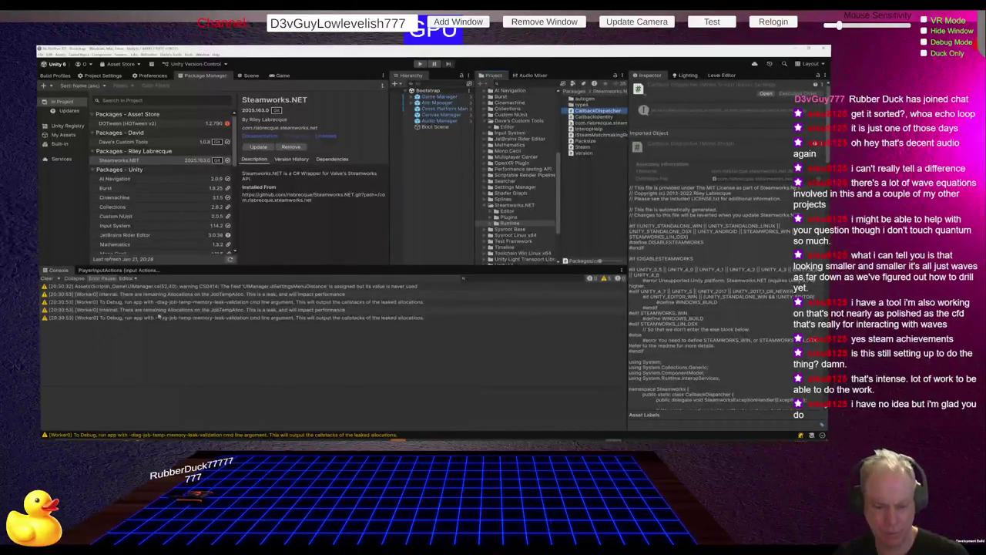
Step: Clear the console warnings, view the CallbackIdentity, Packsize and Steam scripts, and list the Plugins folder
left_click(45, 282)
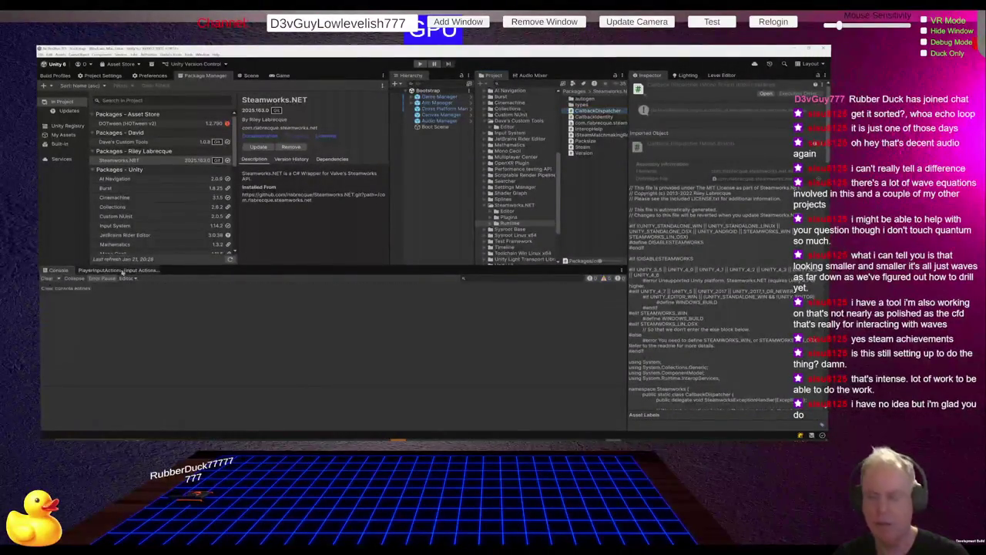
left_click(587, 118)
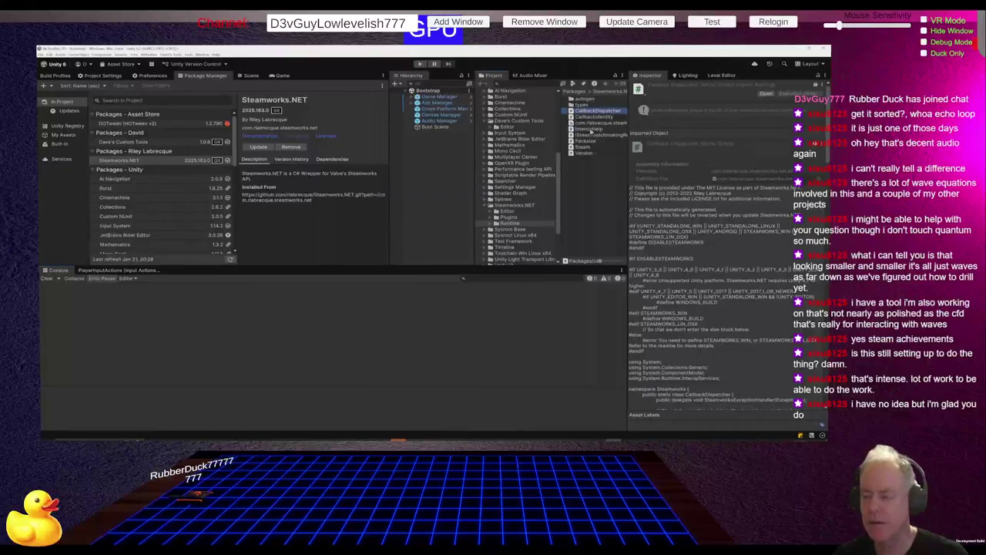
left_click(589, 140)
left_click(591, 147)
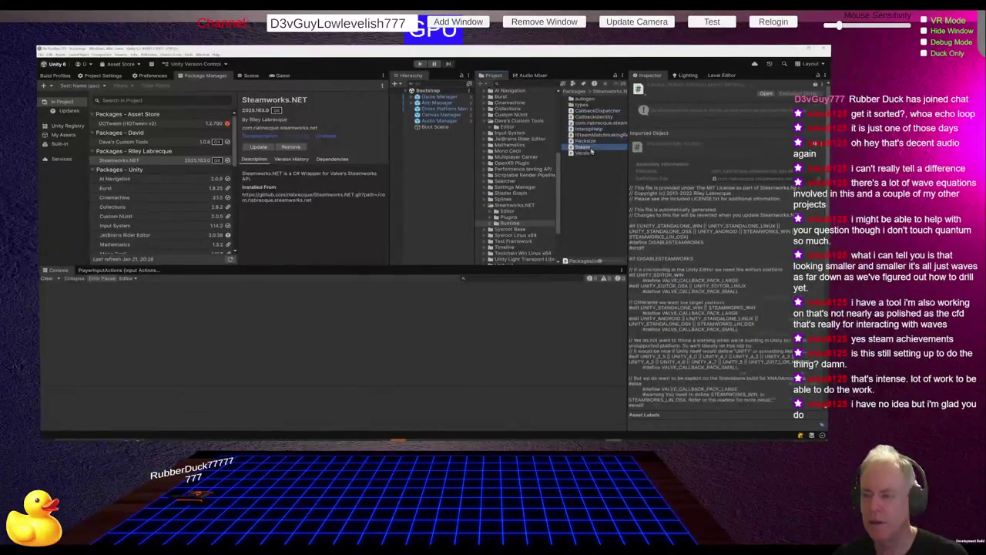
left_click(514, 219)
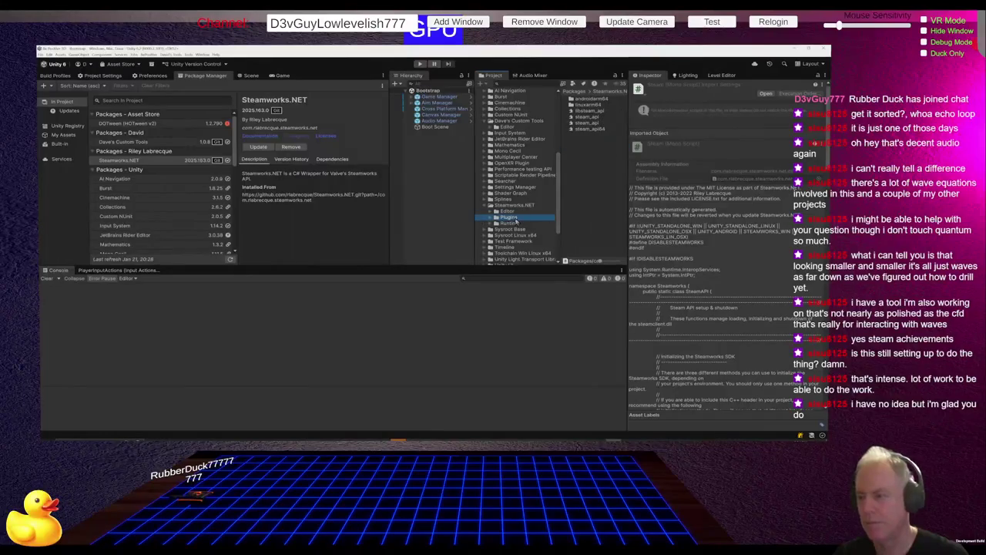
left_click(440, 228)
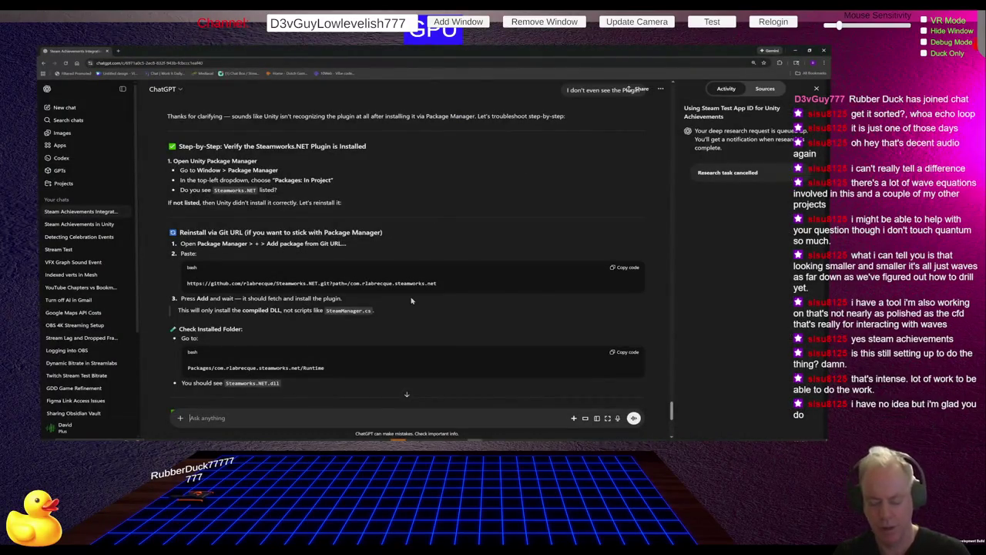
type("I fou")
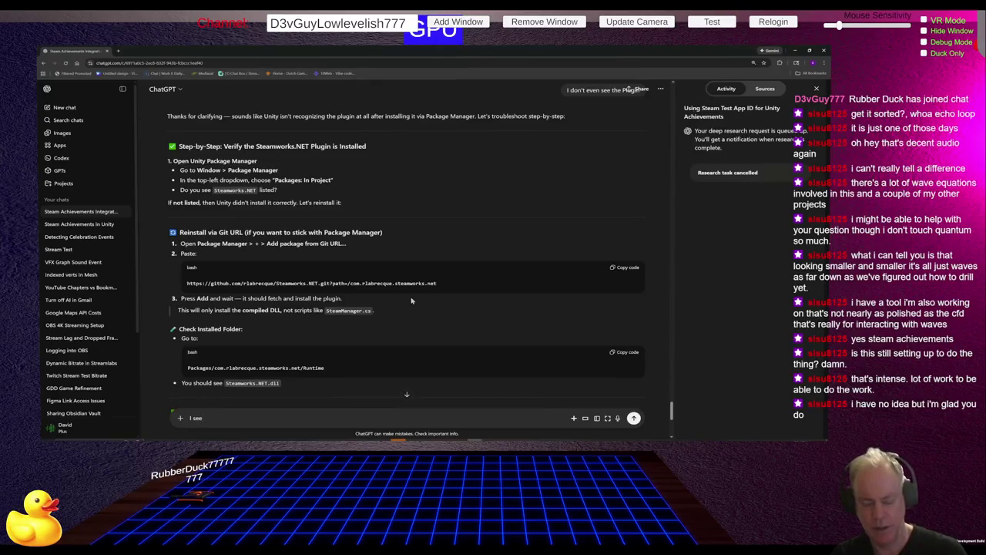
type("nd them. now")
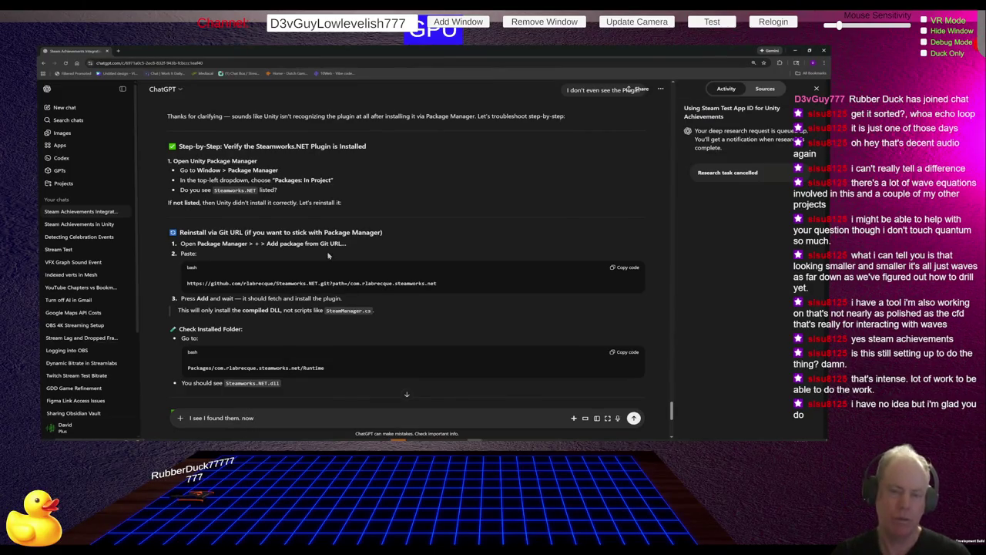
scroll(303, 253, "up", 5)
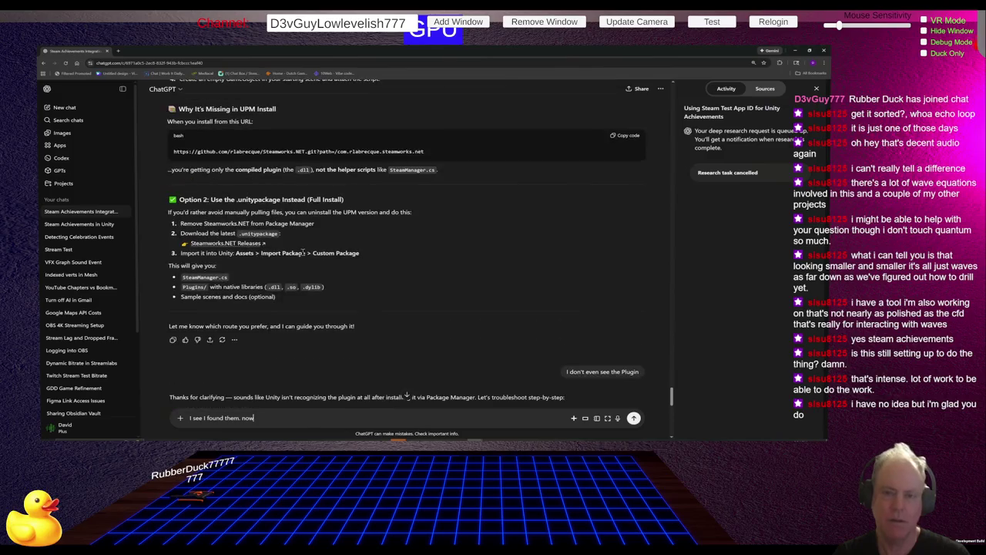
scroll(303, 253, "up", 2)
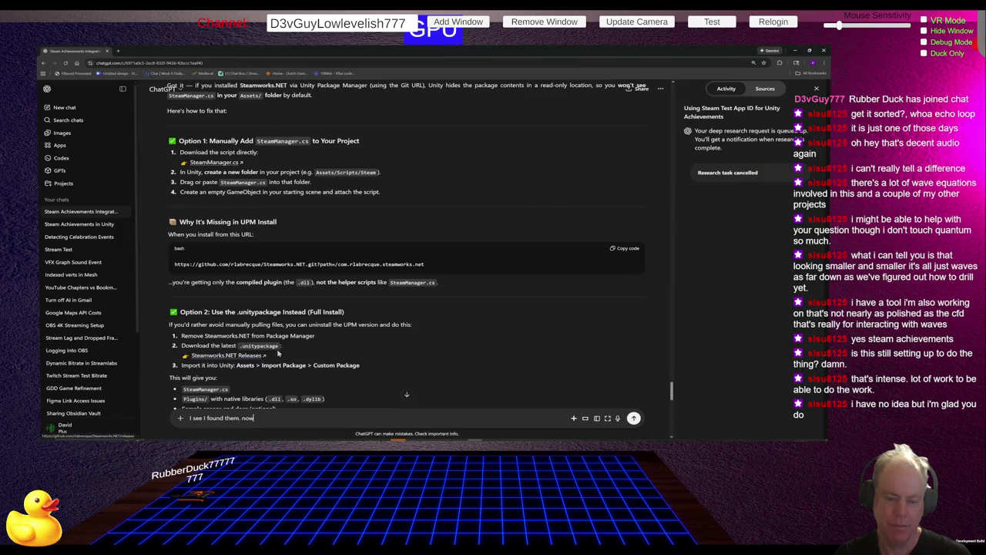
scroll(349, 333, "down", 1)
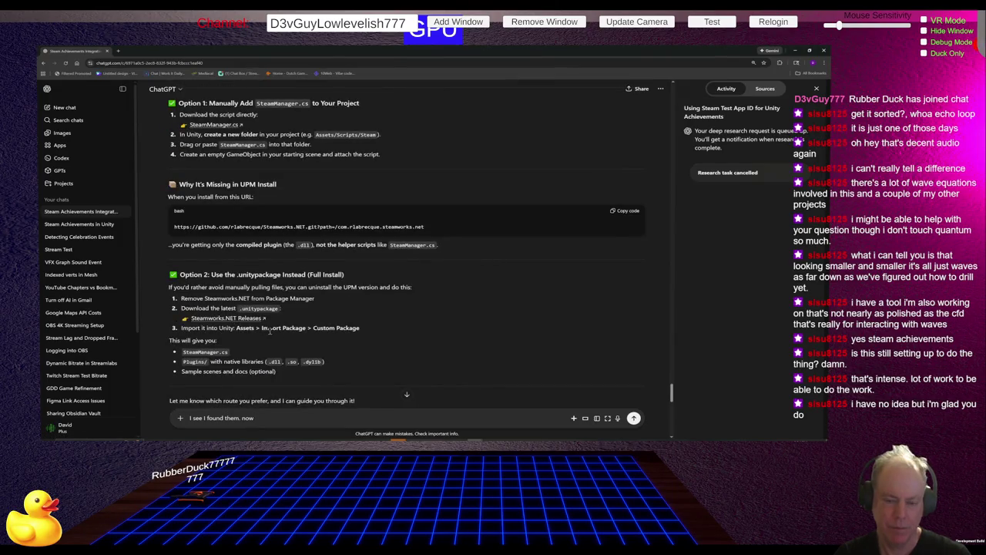
scroll(310, 329, "down", 1)
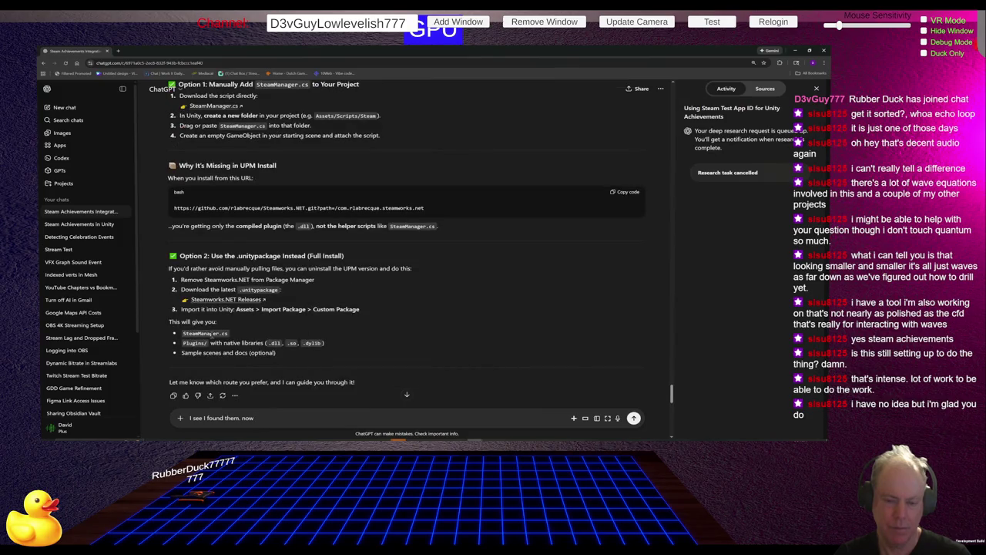
scroll(247, 339, "up", 5)
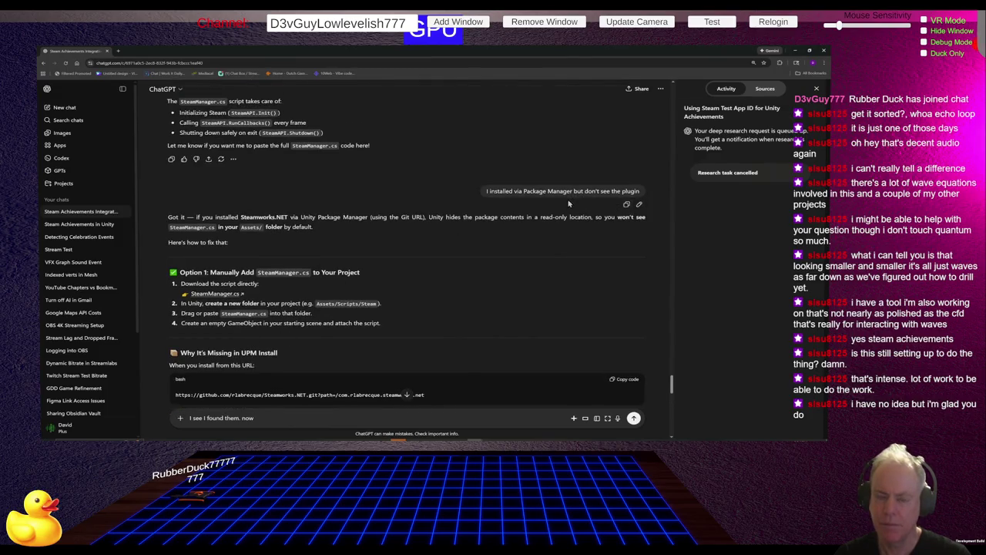
scroll(330, 229, "up", 4)
scroll(330, 230, "up", 5)
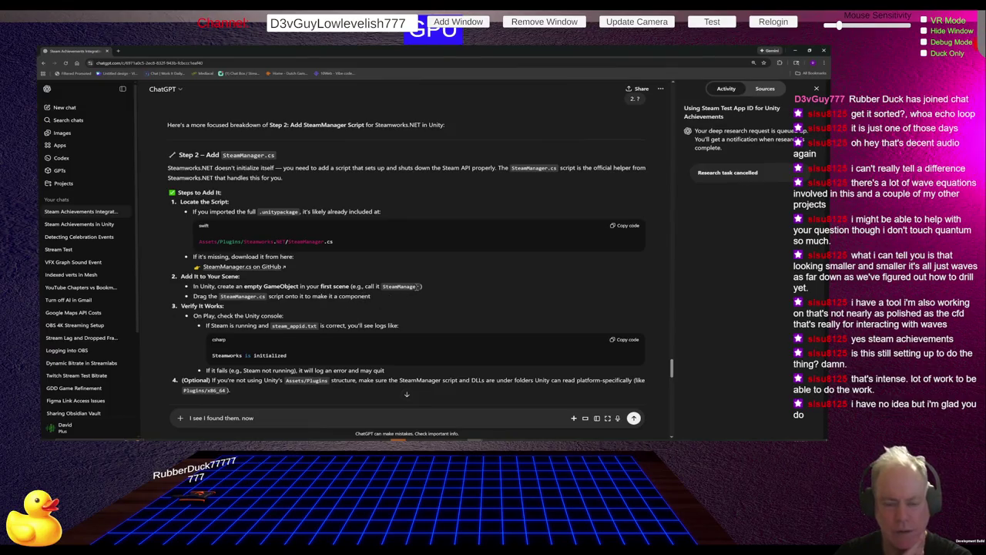
scroll(427, 286, "down", 1)
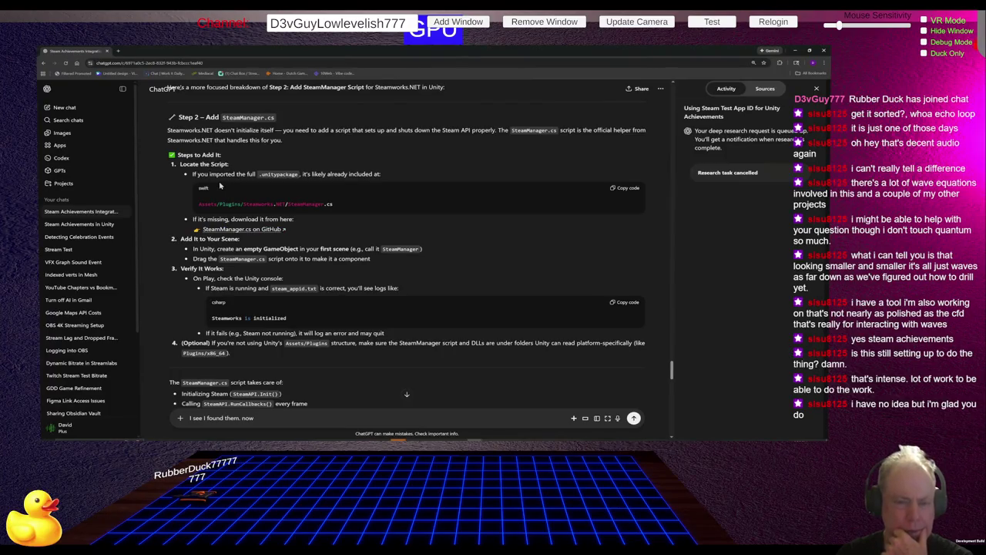
scroll(400, 220, "up", 5)
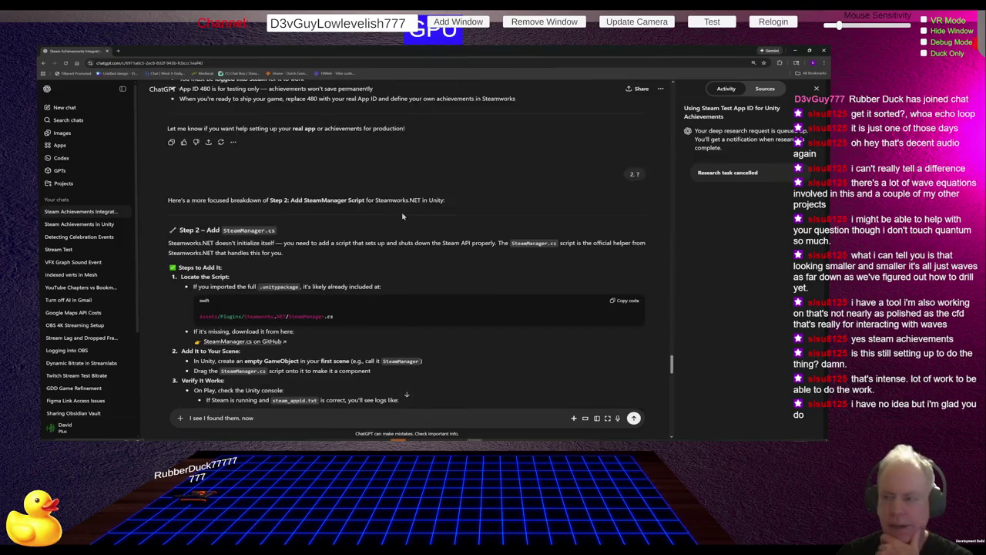
scroll(400, 219, "up", 8)
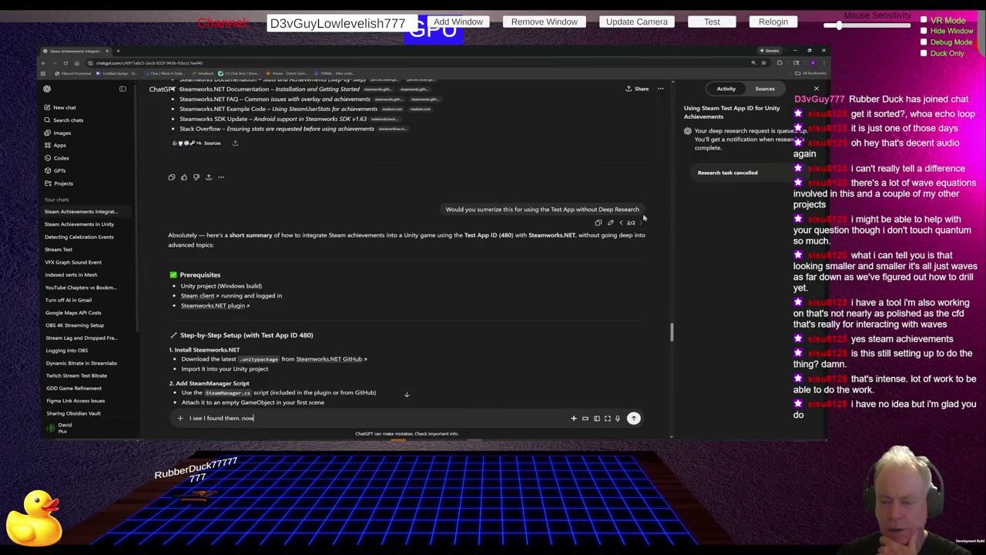
scroll(640, 216, "down", 5)
scroll(633, 210, "down", 10)
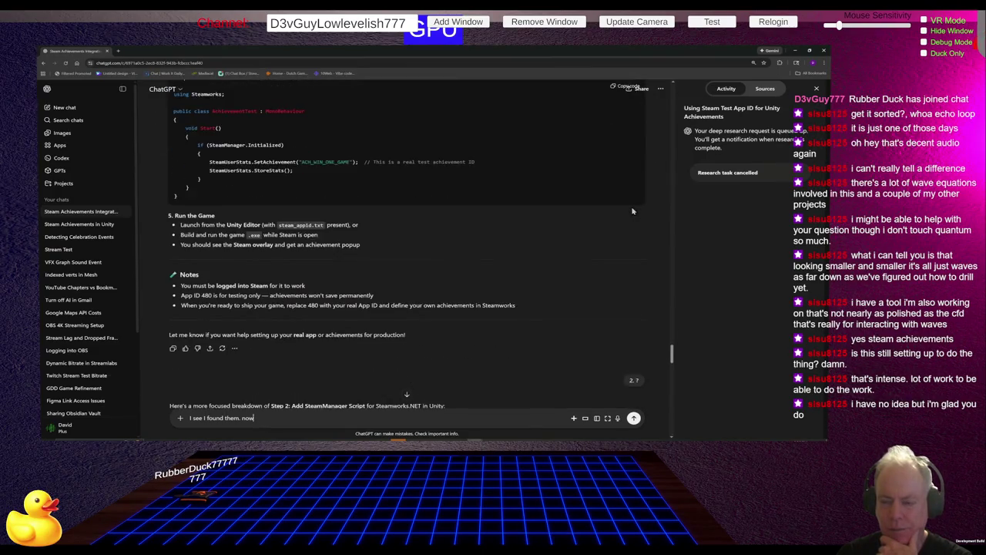
scroll(635, 210, "down", 5)
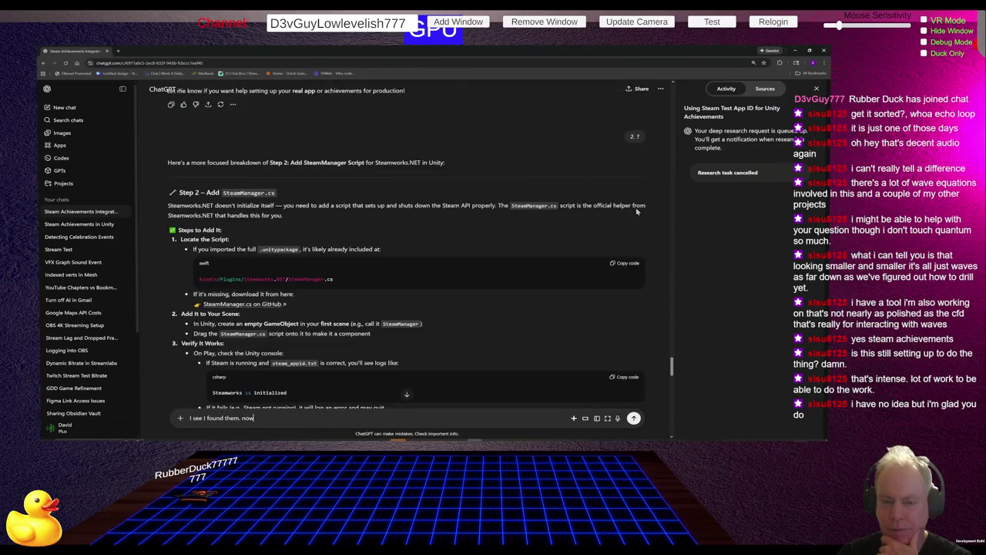
scroll(637, 211, "down", 2)
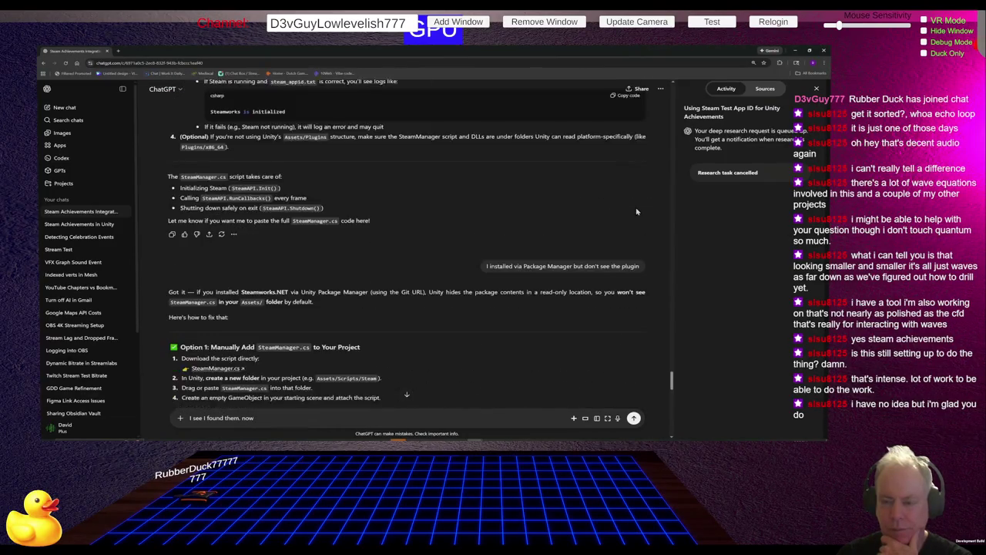
scroll(644, 210, "up", 2)
scroll(644, 210, "up", 15)
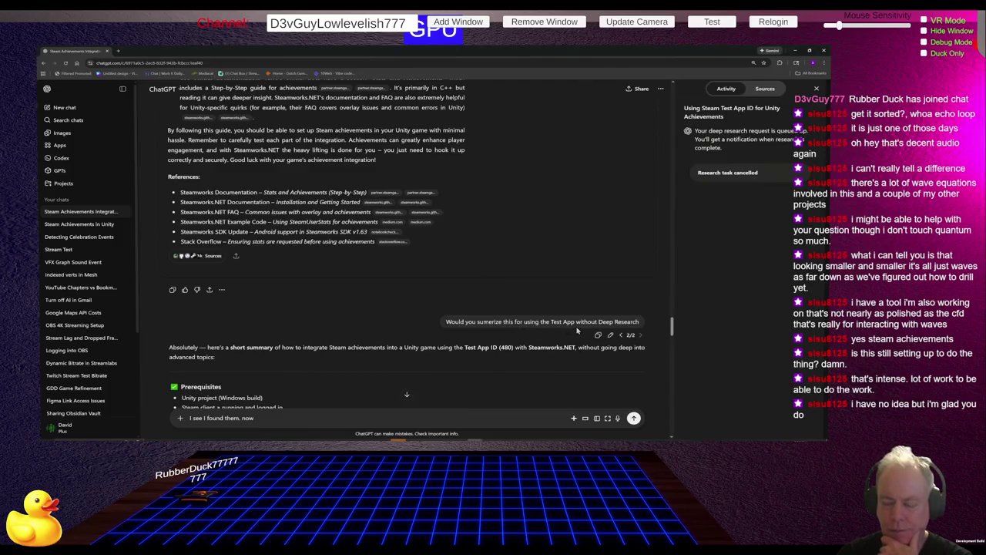
scroll(600, 323, "up", 10)
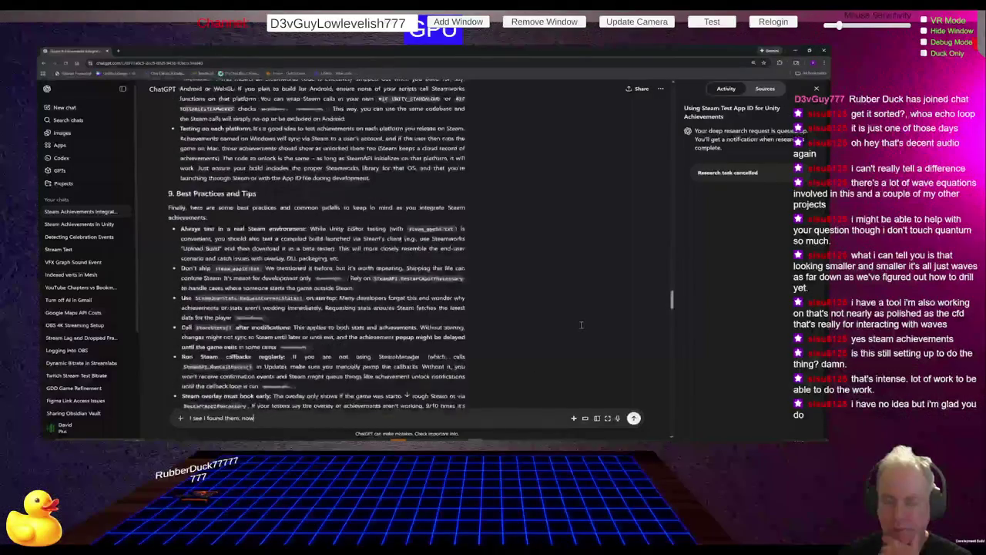
scroll(573, 332, "up", 10)
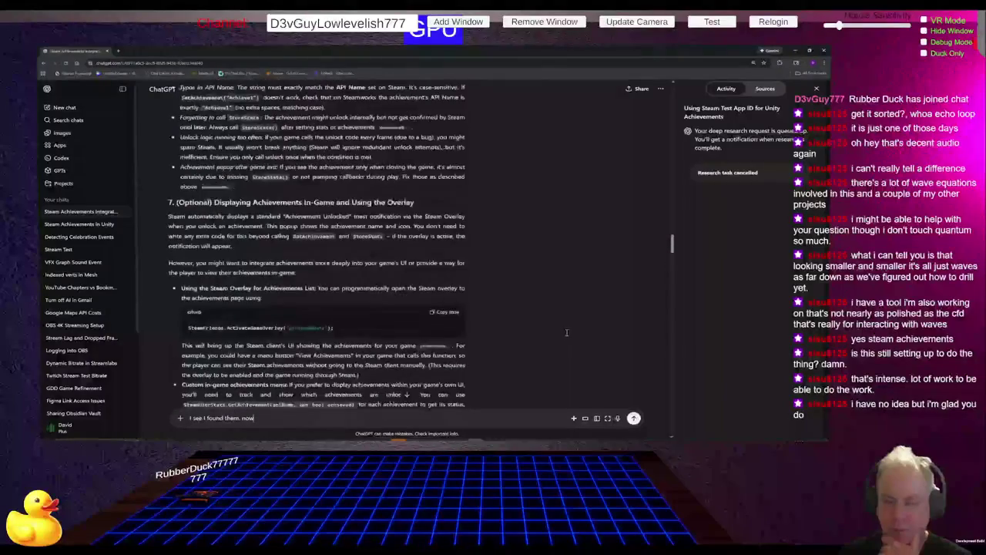
scroll(565, 332, "up", 10)
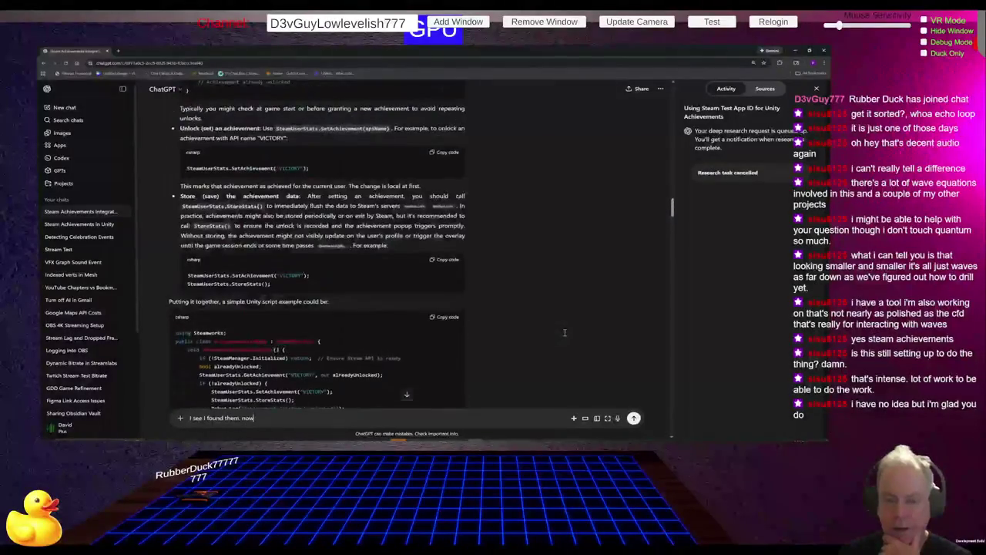
scroll(565, 332, "up", 10)
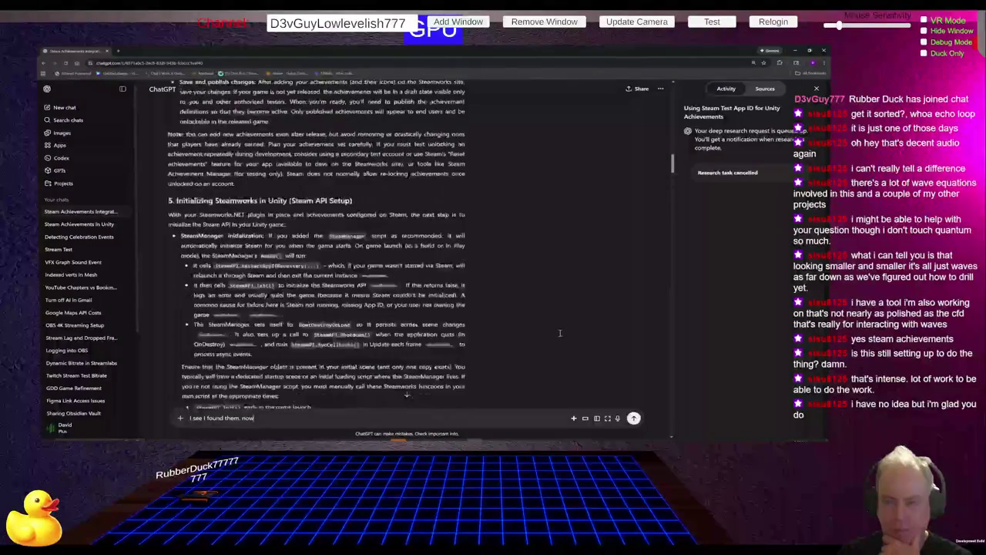
scroll(556, 333, "up", 15)
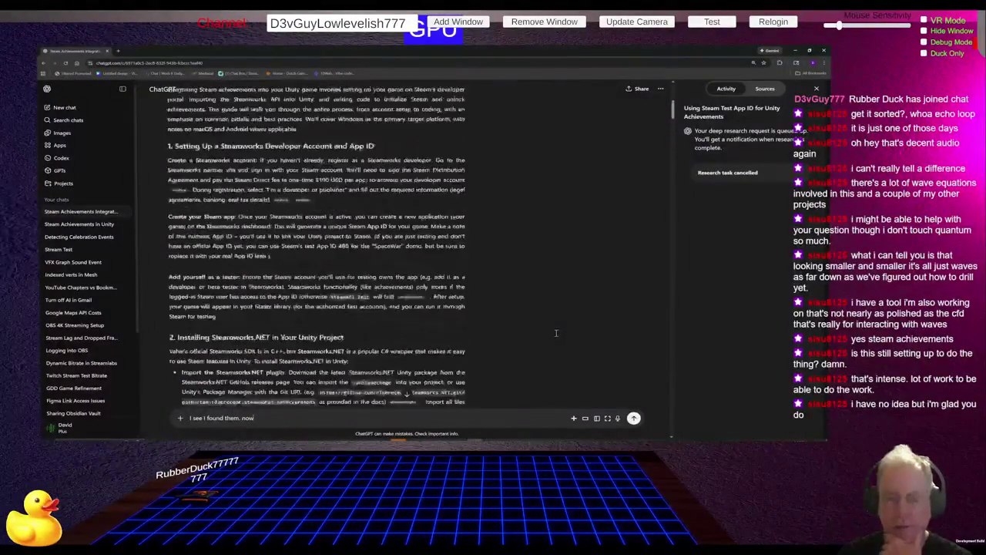
scroll(555, 333, "down", 3)
scroll(557, 332, "up", 3)
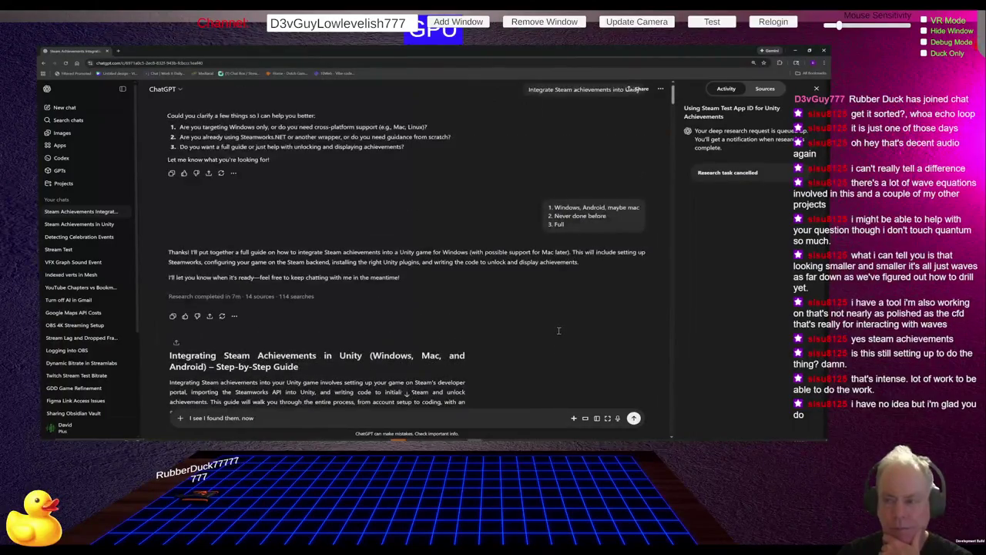
scroll(551, 346, "up", 1)
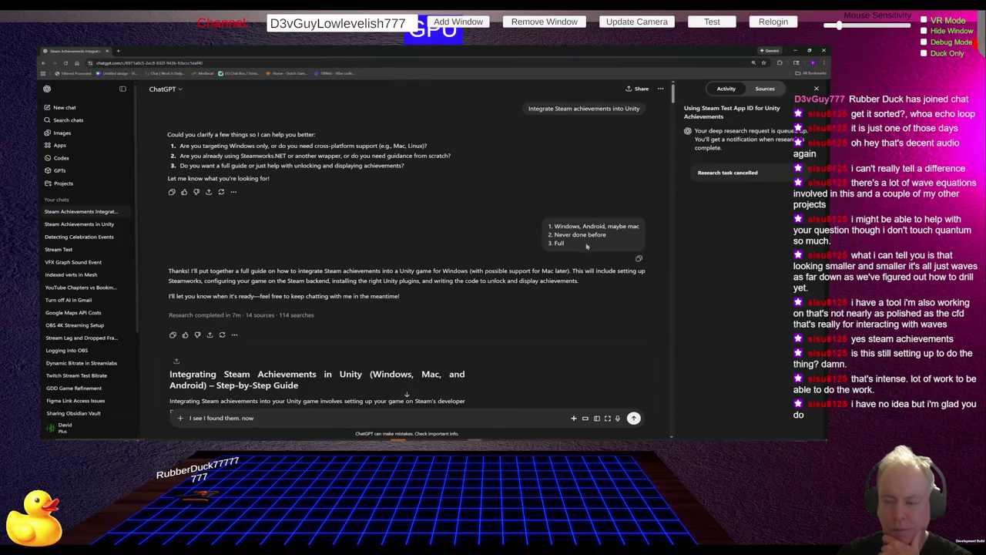
scroll(589, 227, "down", 10)
scroll(594, 227, "down", 10)
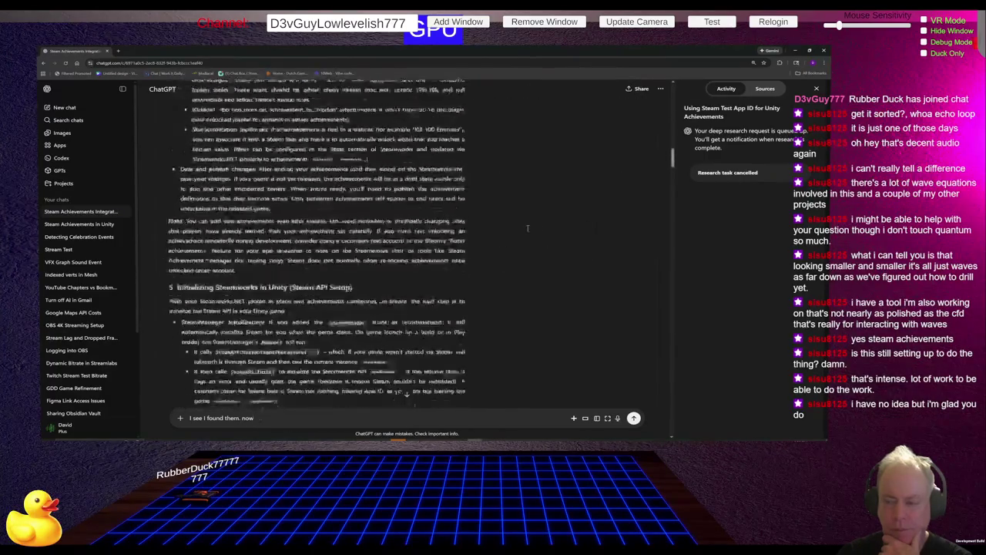
scroll(556, 234, "down", 10)
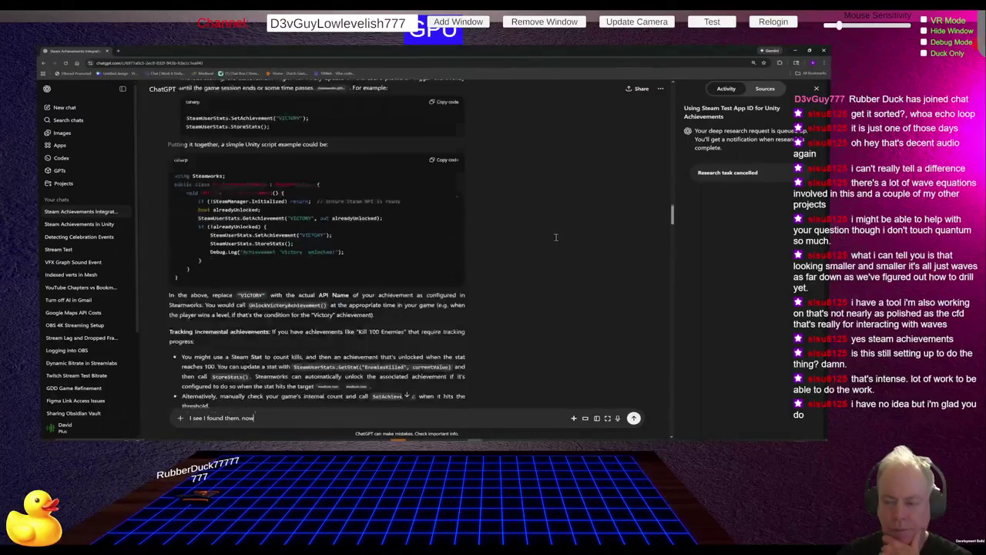
scroll(560, 242, "down", 10)
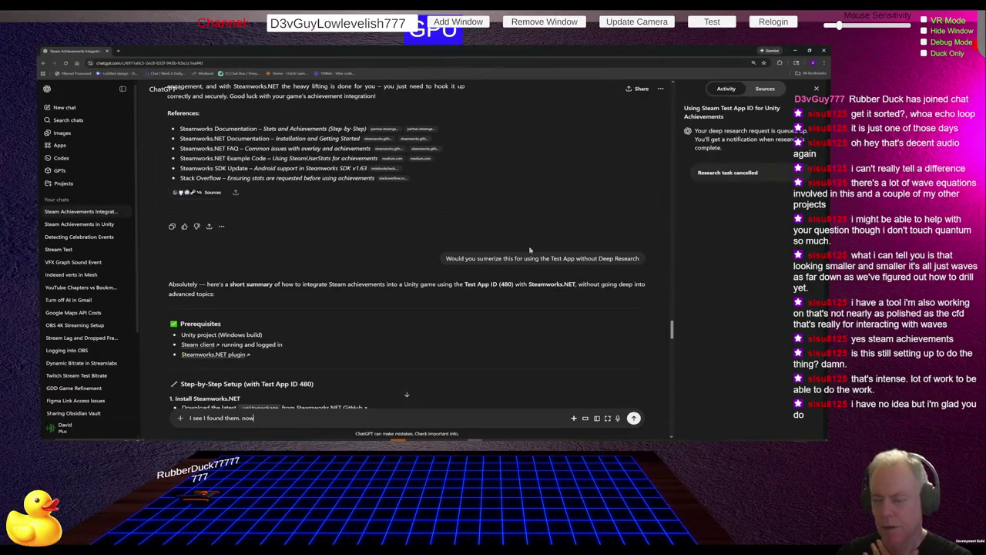
left_click_drag(493, 258, 596, 258)
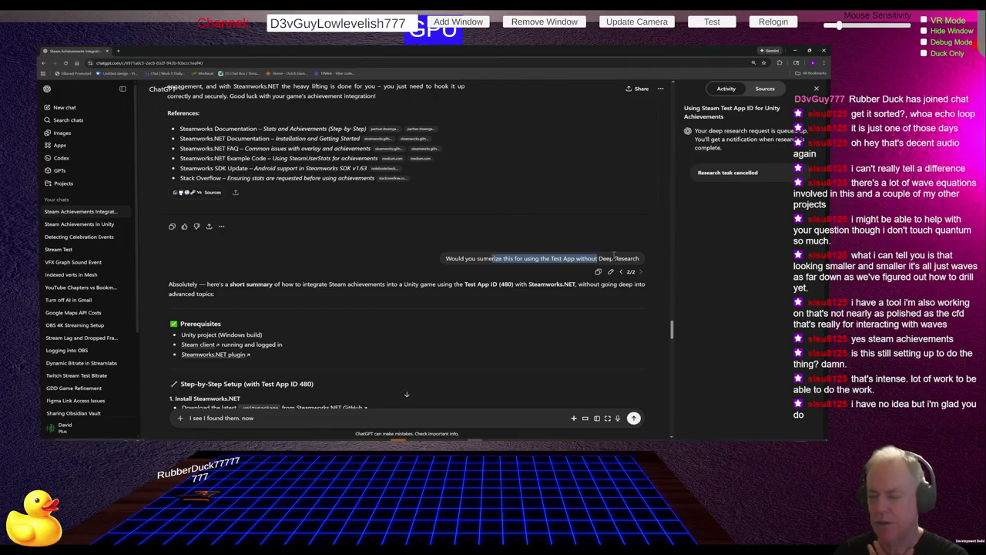
left_click(568, 321)
scroll(564, 319, "down", 3)
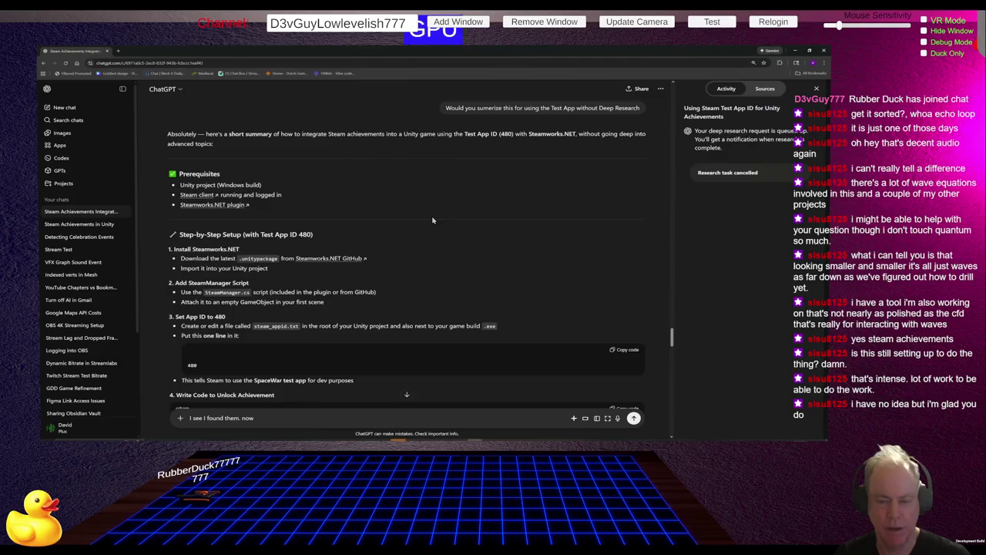
scroll(434, 221, "down", 10)
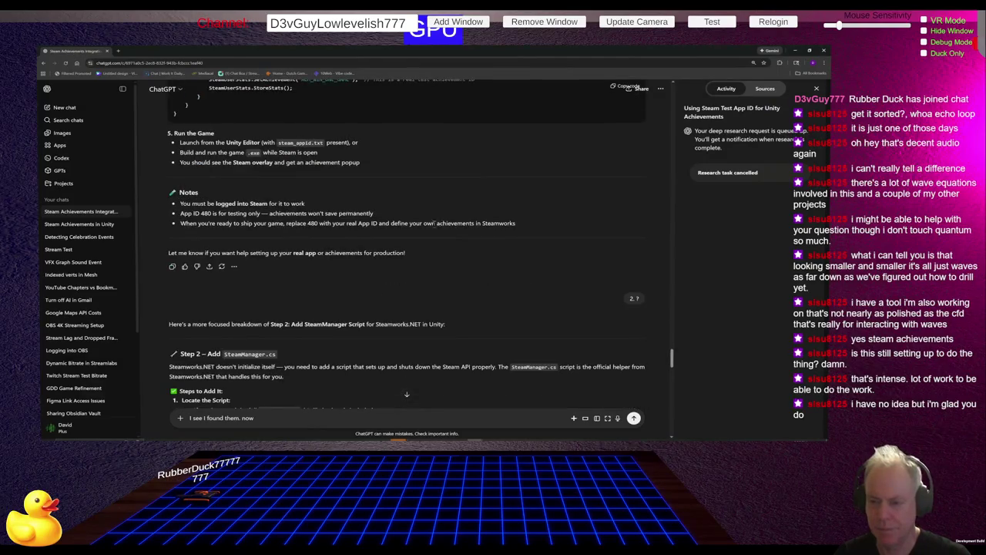
scroll(434, 224, "down", 5)
scroll(492, 220, "down", 5)
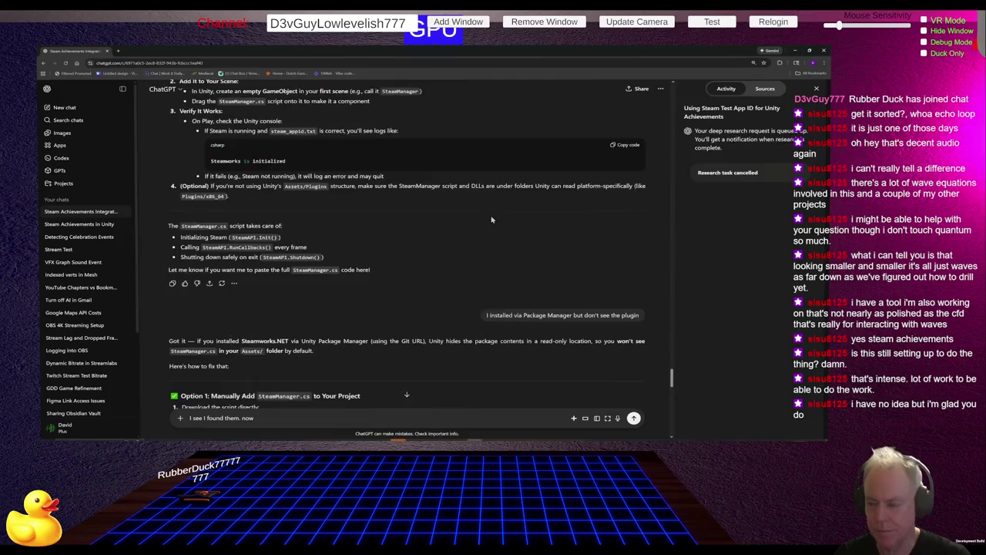
left_click_drag(523, 315, 639, 315)
scroll(594, 285, "down", 3)
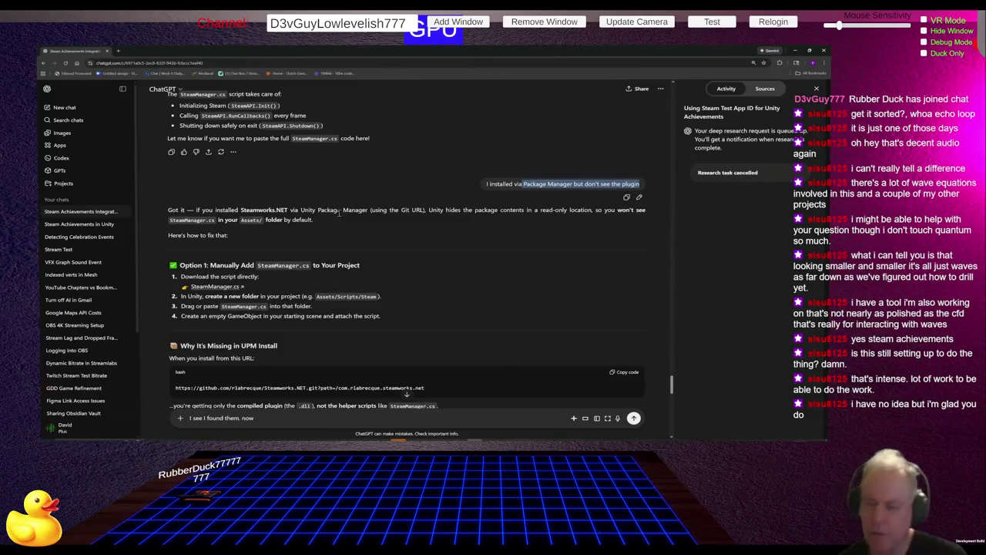
scroll(338, 213, "up", 10)
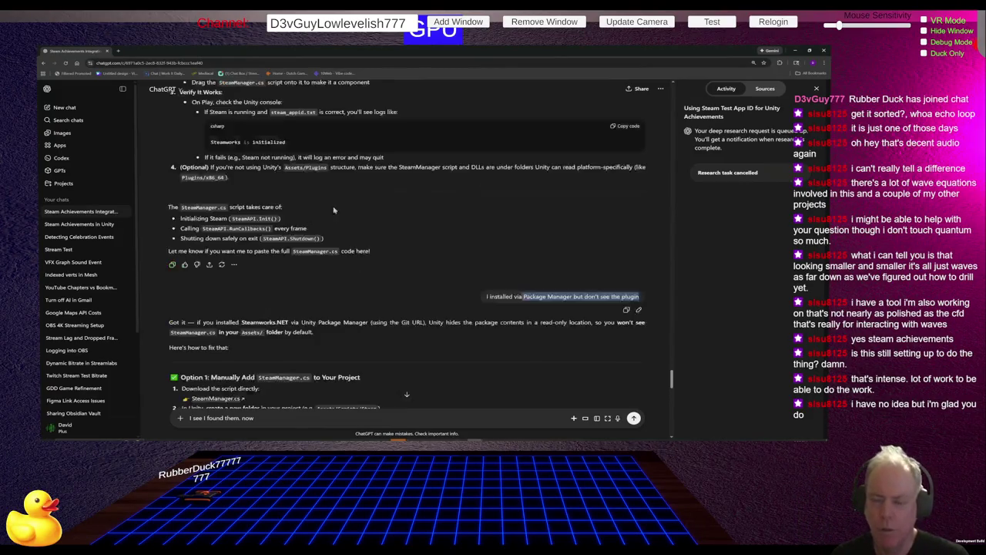
scroll(312, 246, "up", 10)
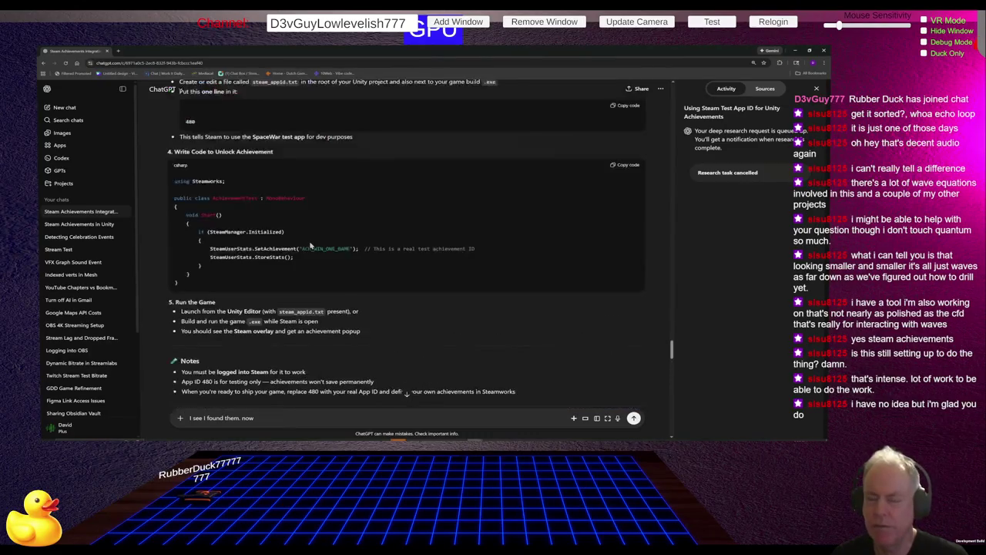
mouse_move(551, 271)
scroll(579, 272, "down", 5)
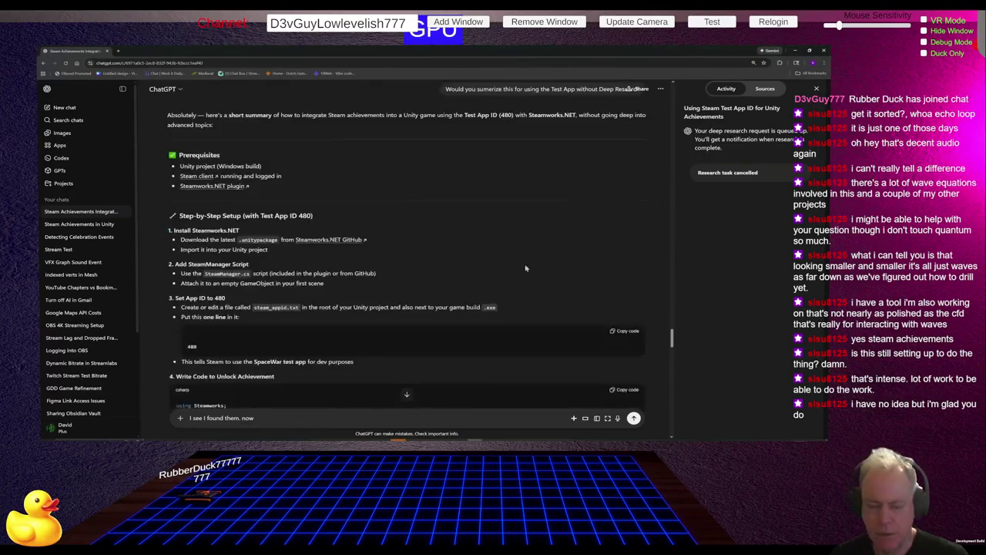
scroll(534, 268, "down", 12)
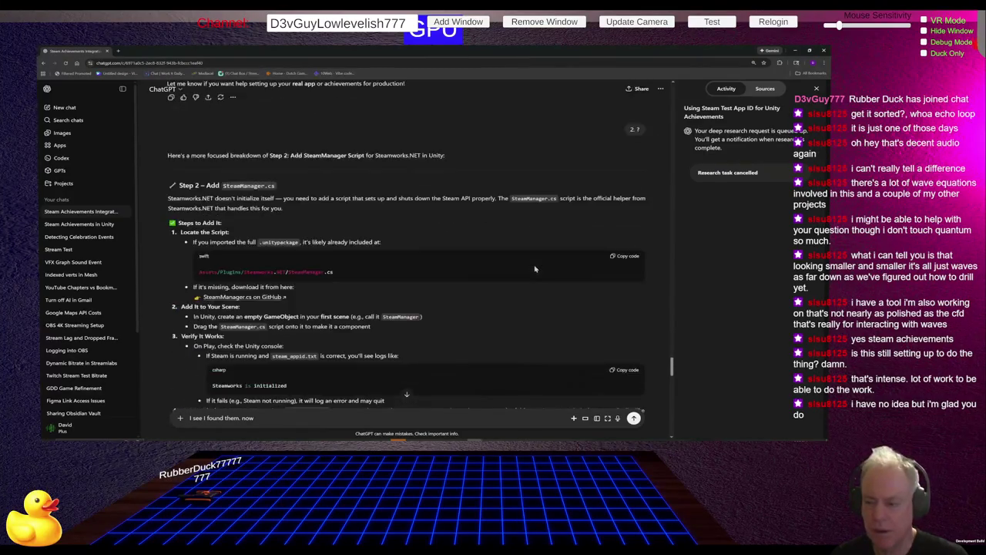
scroll(533, 270, "down", 2)
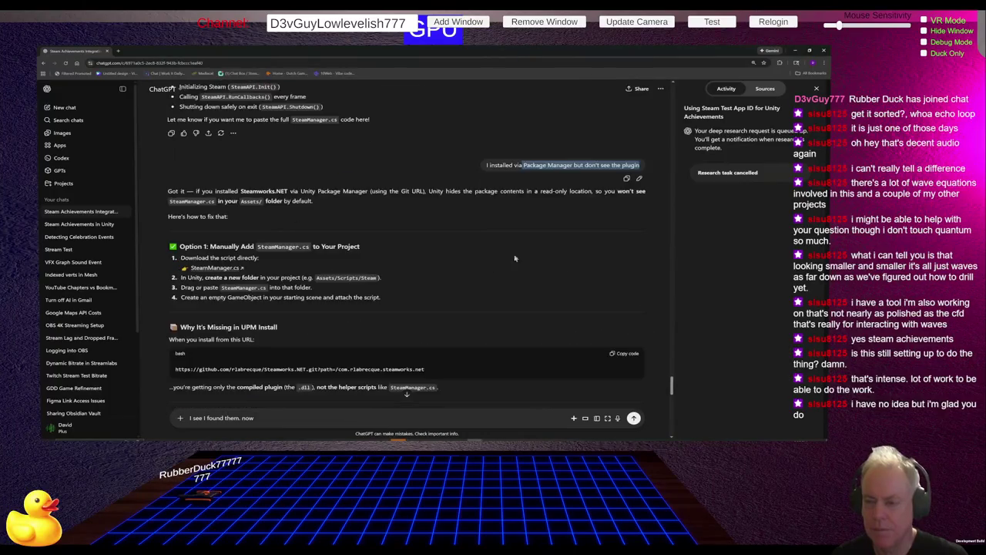
left_click(493, 213)
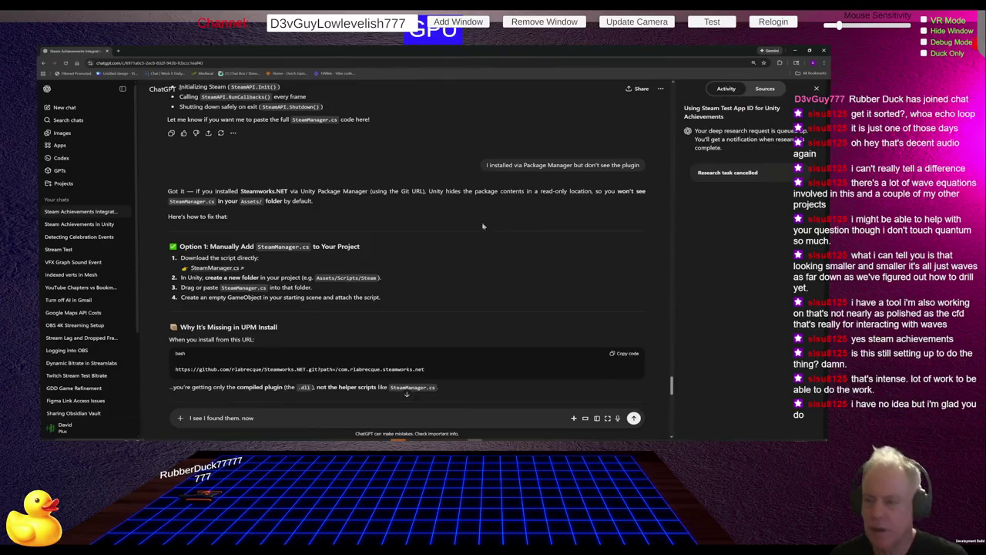
scroll(494, 220, "up", 1)
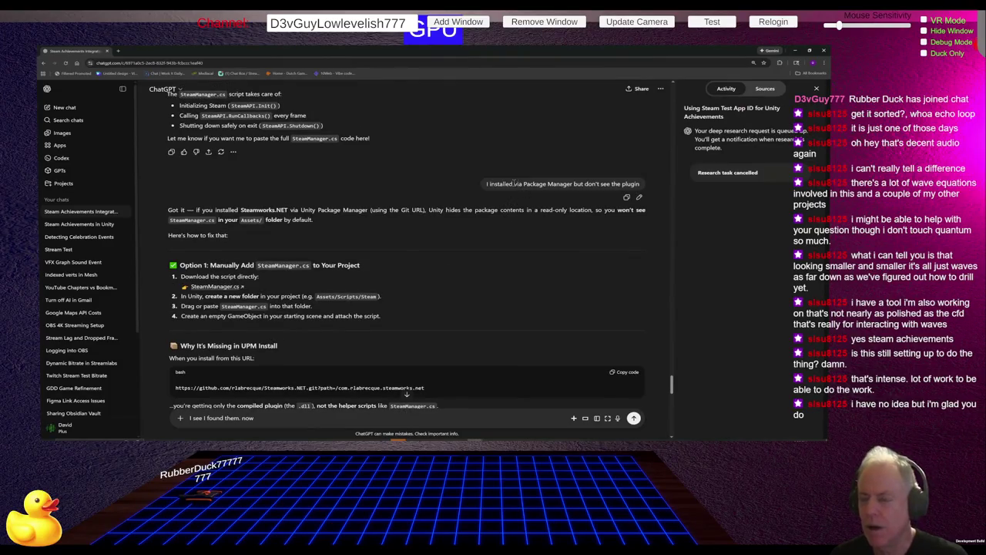
left_click_drag(487, 185, 638, 195)
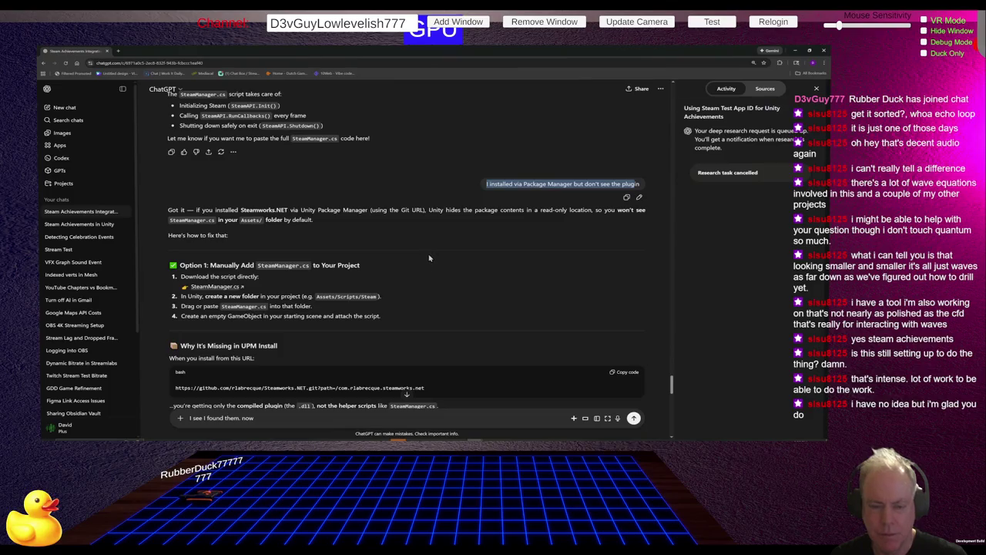
left_click(485, 242)
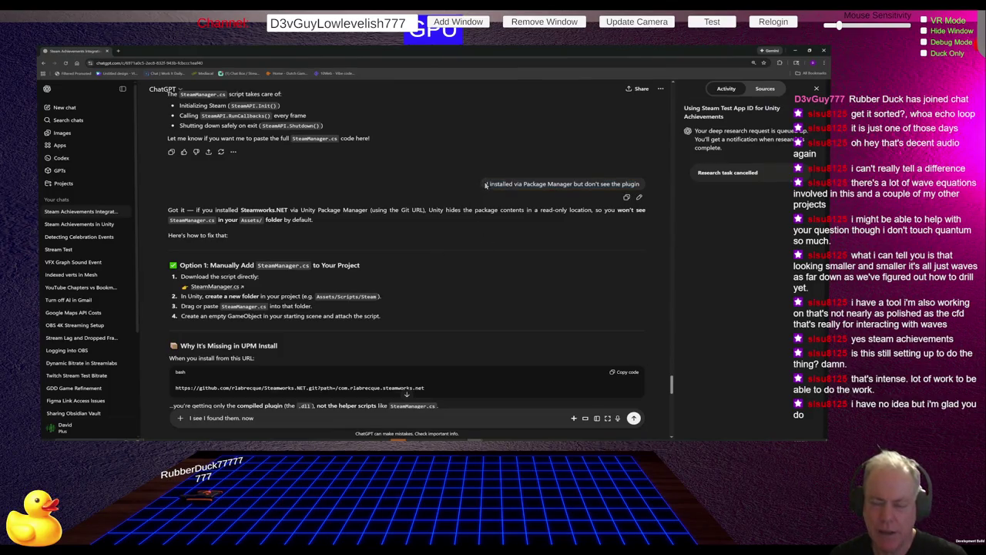
left_click_drag(487, 183, 646, 188)
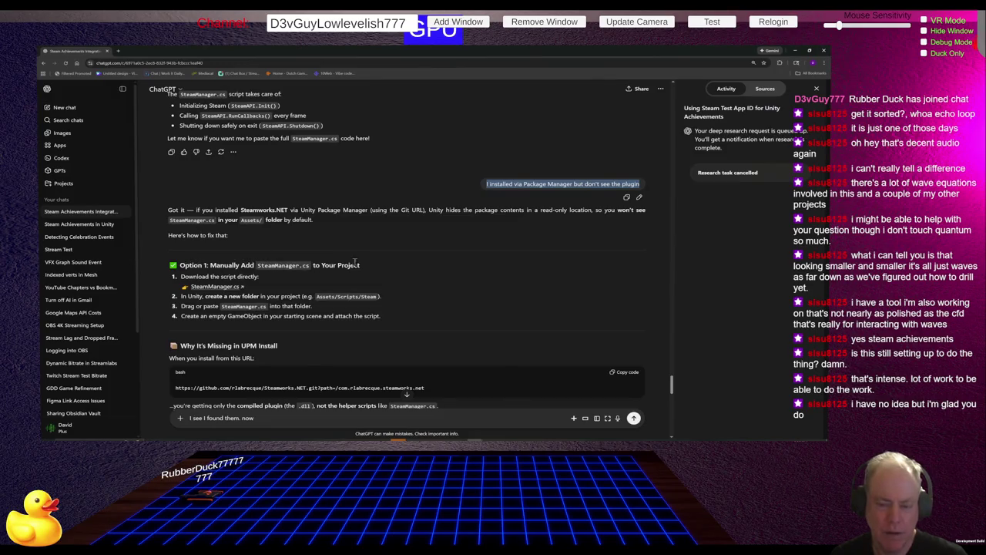
scroll(415, 239, "down", 5)
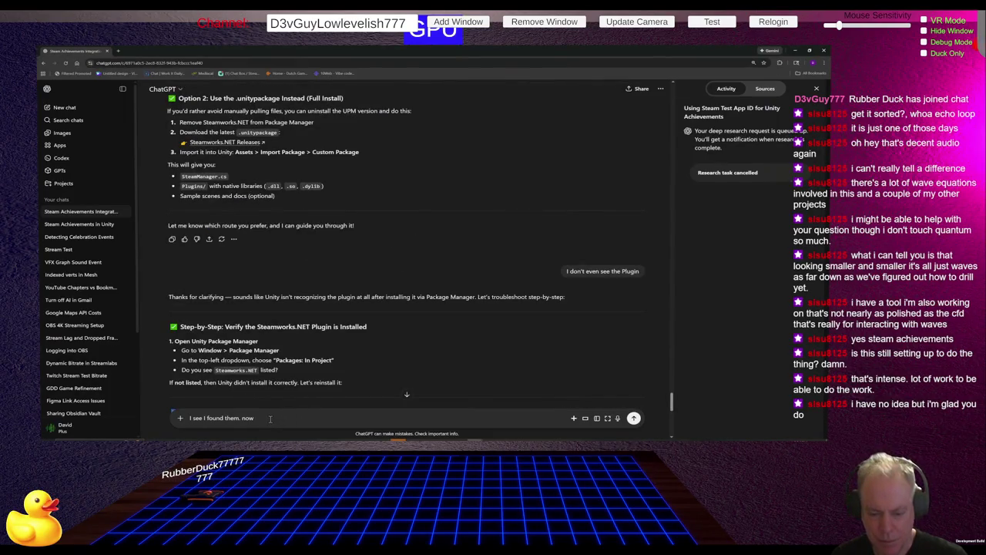
Step: Replace the draft and send 'My mistake it was there the whole time. where is the Script'
key("BackSpace")
key("BackSpace")
key("BackSpace")
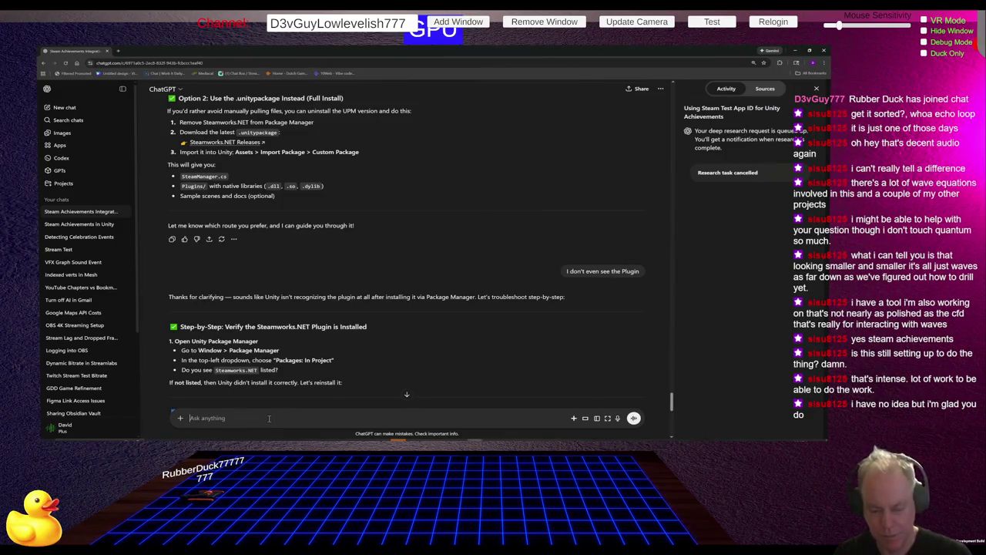
type("My mista")
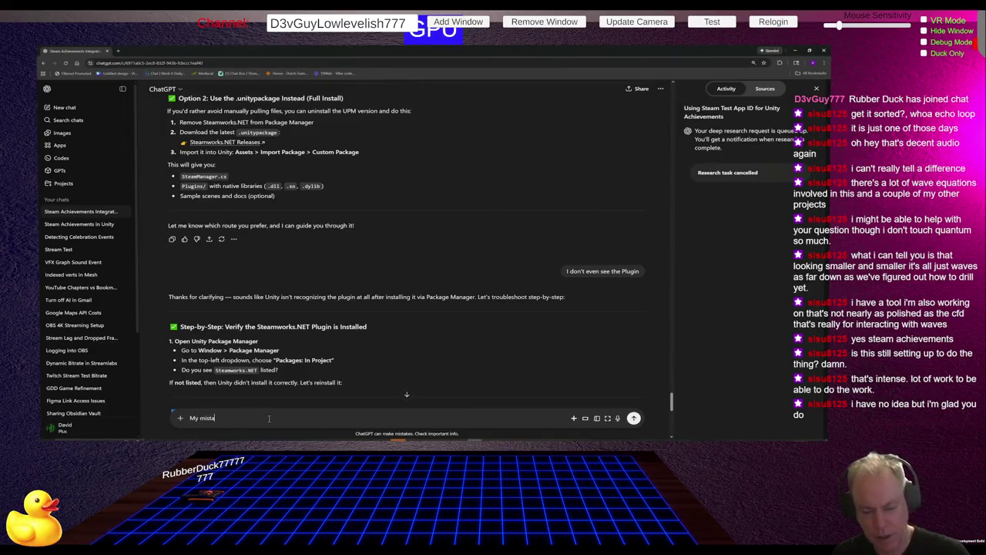
type("there the whol")
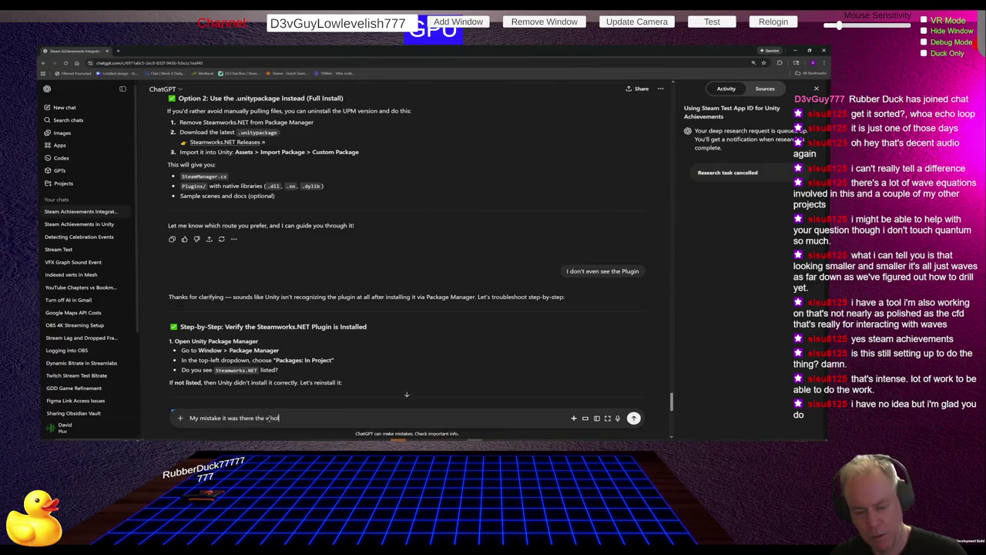
type(". where")
type("e ")
type("ript")
key("Return")
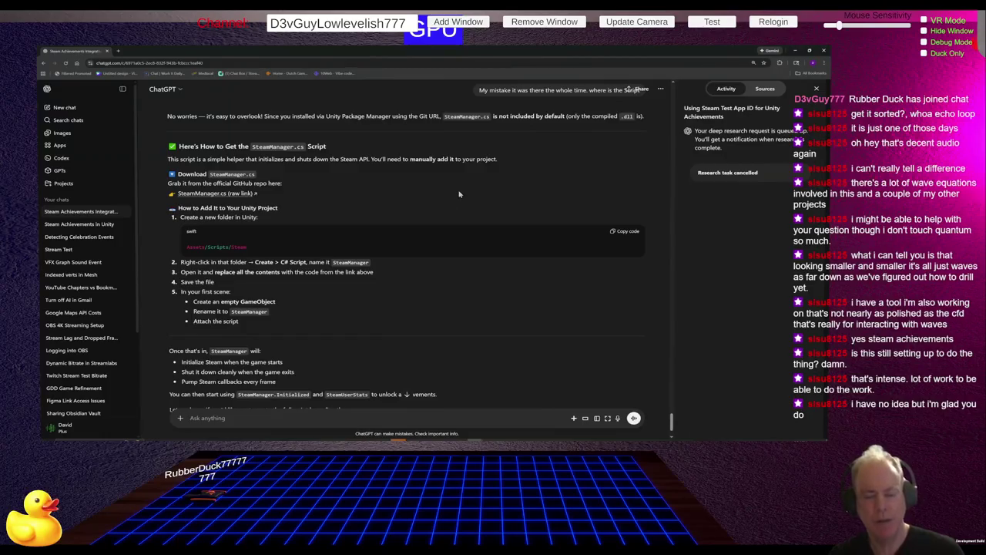
Step: Review ChatGPT's SteamManager.cs steps, then switch to the Steamworks.NET Unity Instructions page in Chrome
scroll(459, 194, "up", 1)
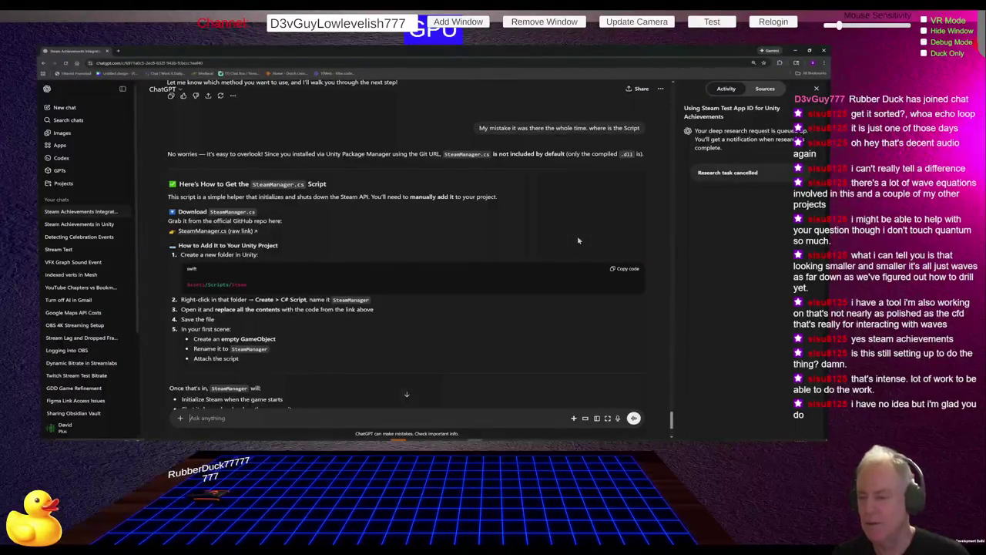
key("alt+Tab")
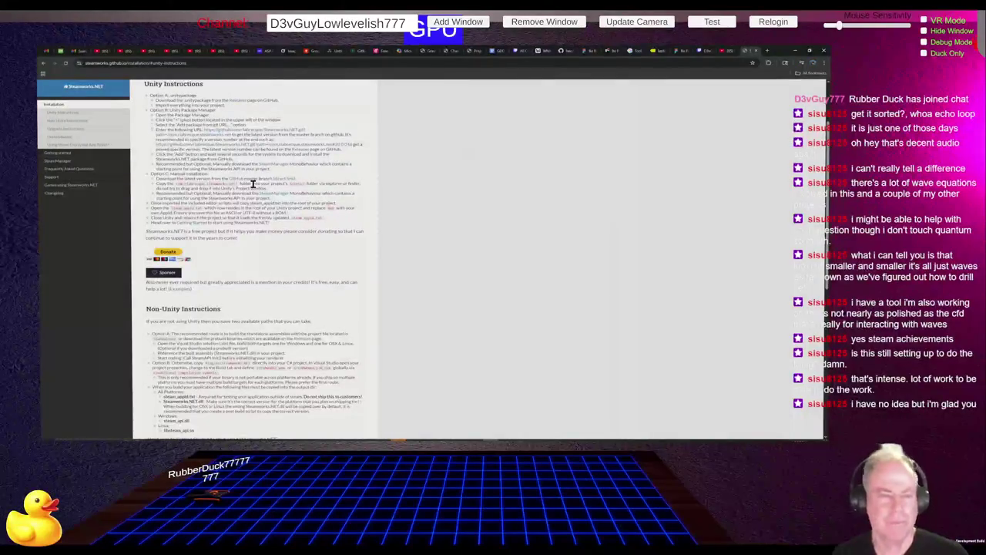
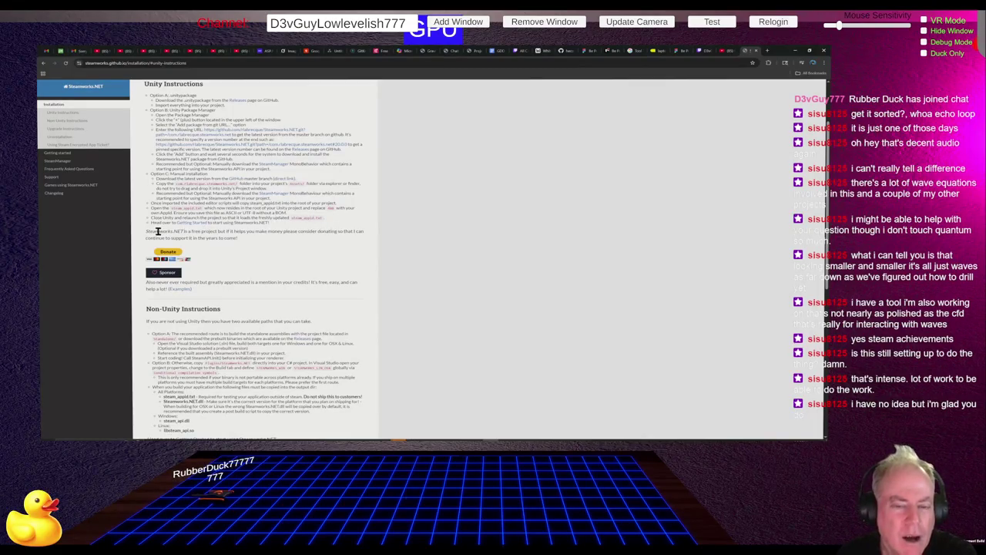
Step: Open the raw SteamManager.cs source on the Steamworks.NET GitHub, select all of it, and return to ChatGPT
left_click_drag(287, 219, 338, 222)
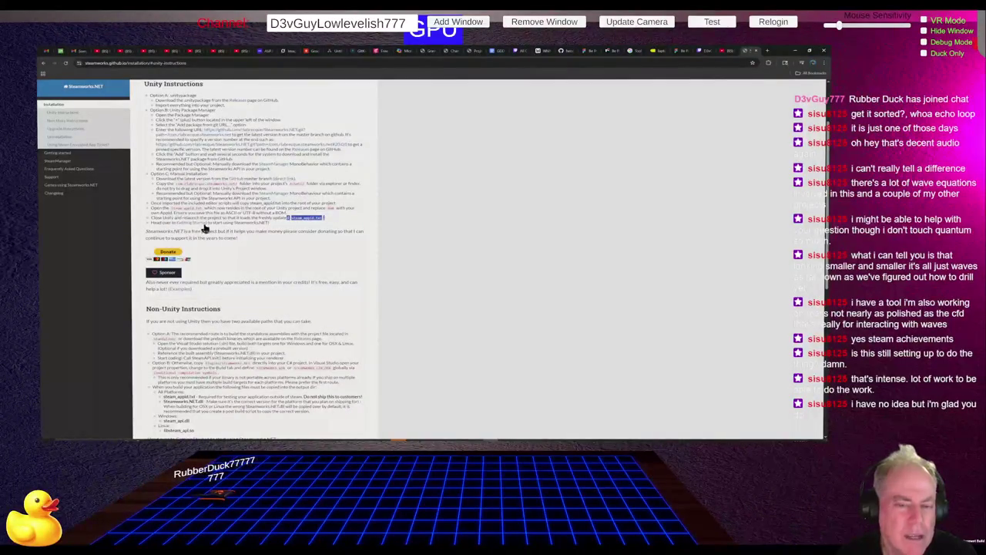
left_click(282, 192)
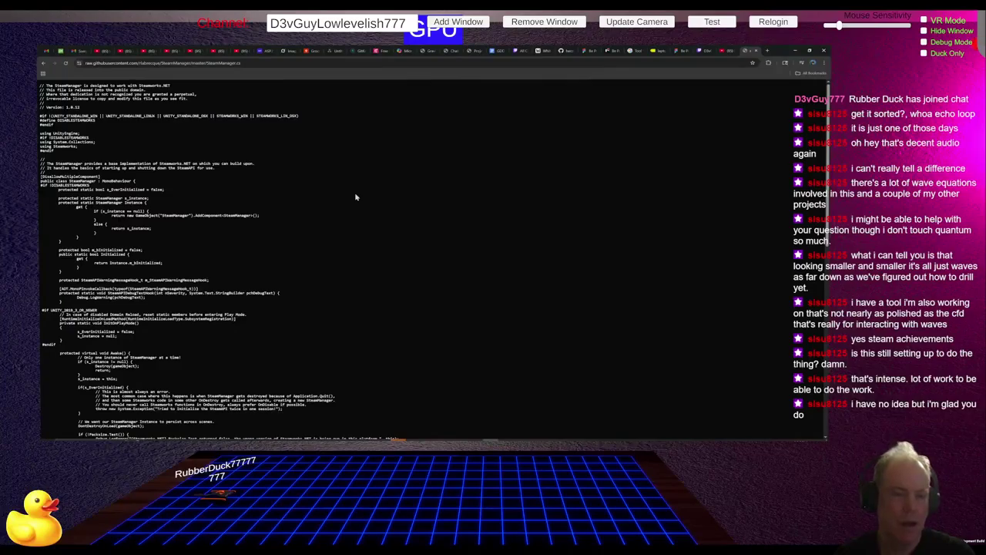
key("ctrl+a")
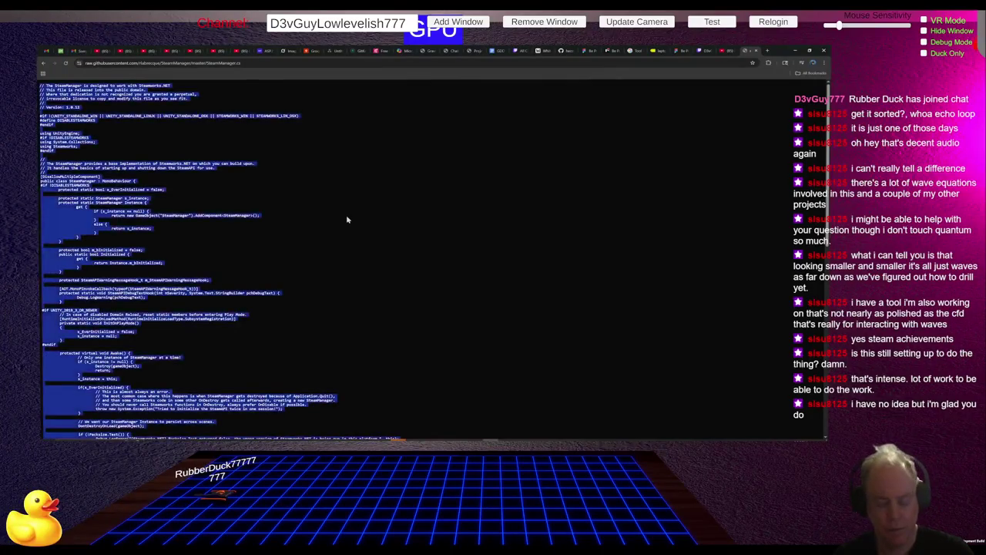
scroll(347, 220, "down", 10)
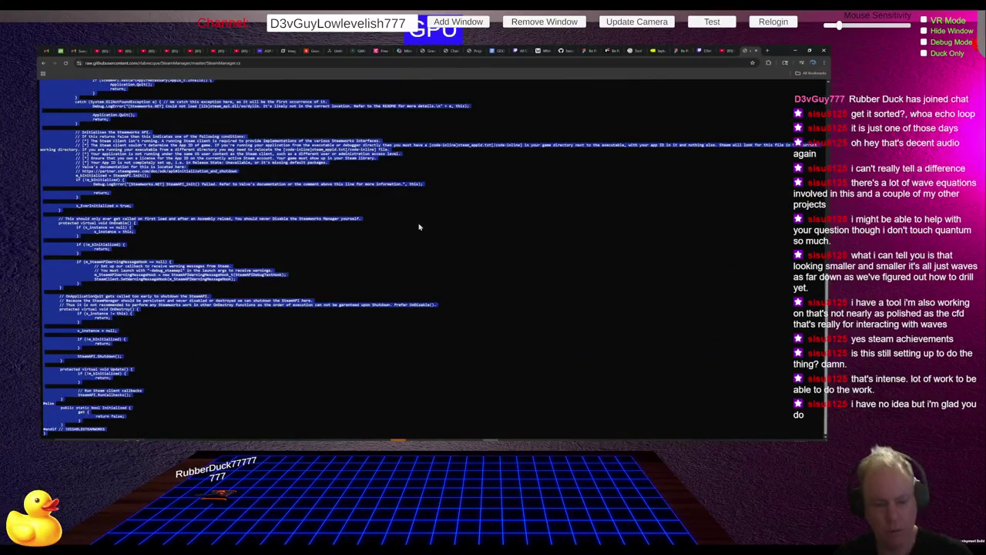
key("alt+Tab")
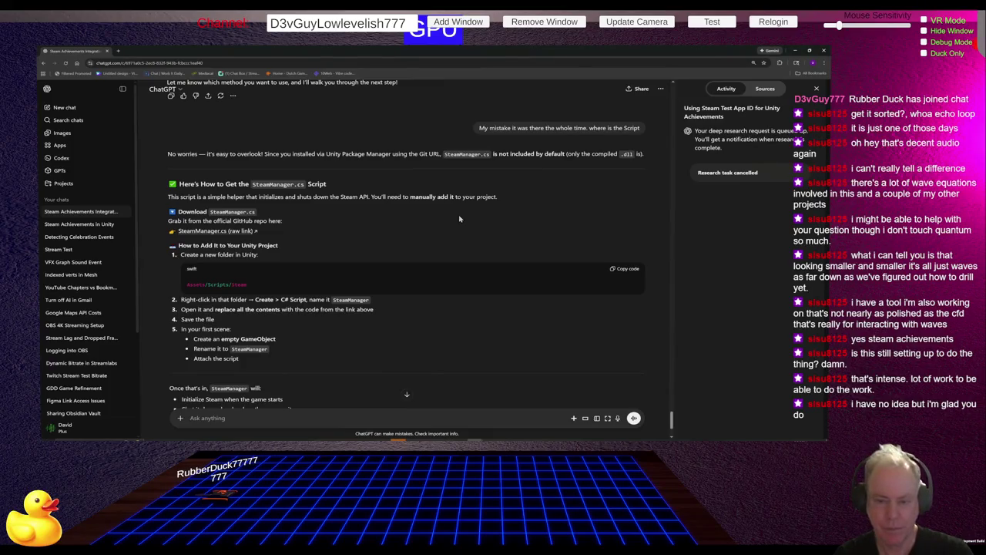
key("alt+Tab")
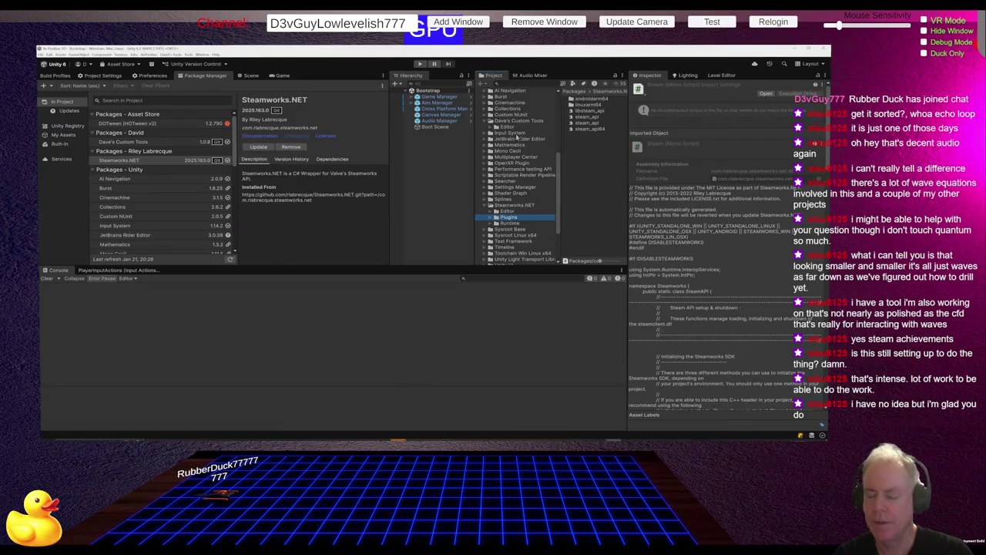
Step: Expand Assets > Scripts > Steam in the Project window and open SteamManager.cs in Rider
scroll(524, 163, "up", 3)
scroll(526, 164, "up", 3)
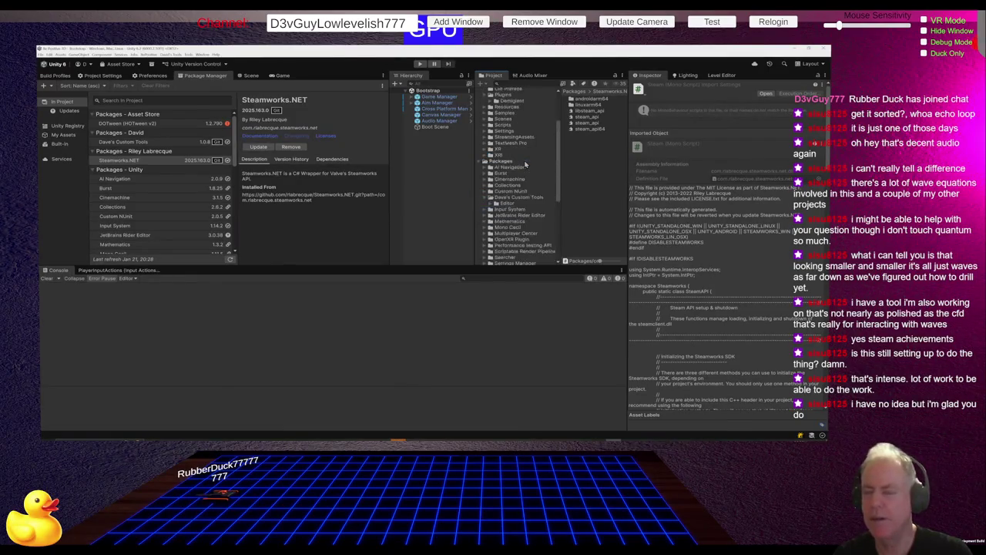
scroll(525, 164, "up", 4)
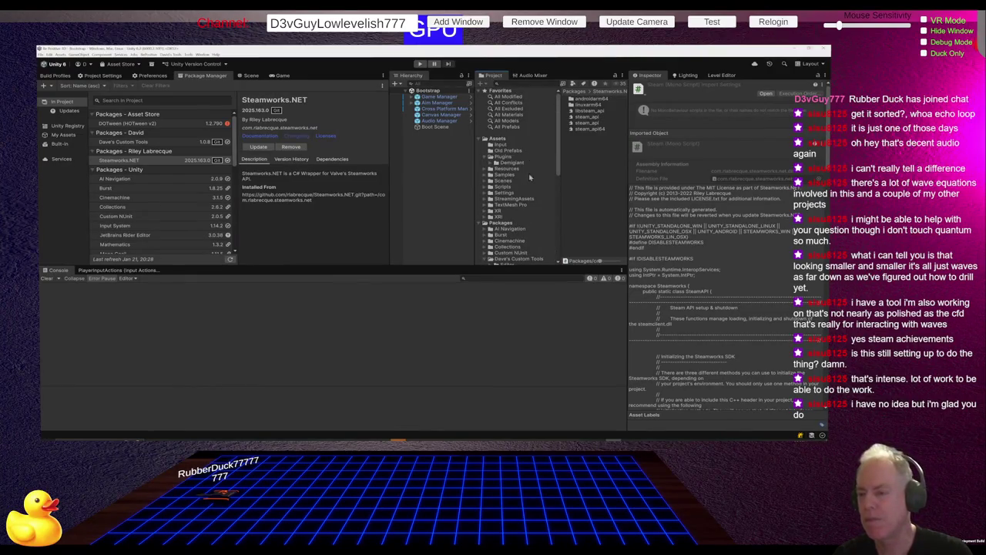
left_click(502, 187)
left_click(486, 187)
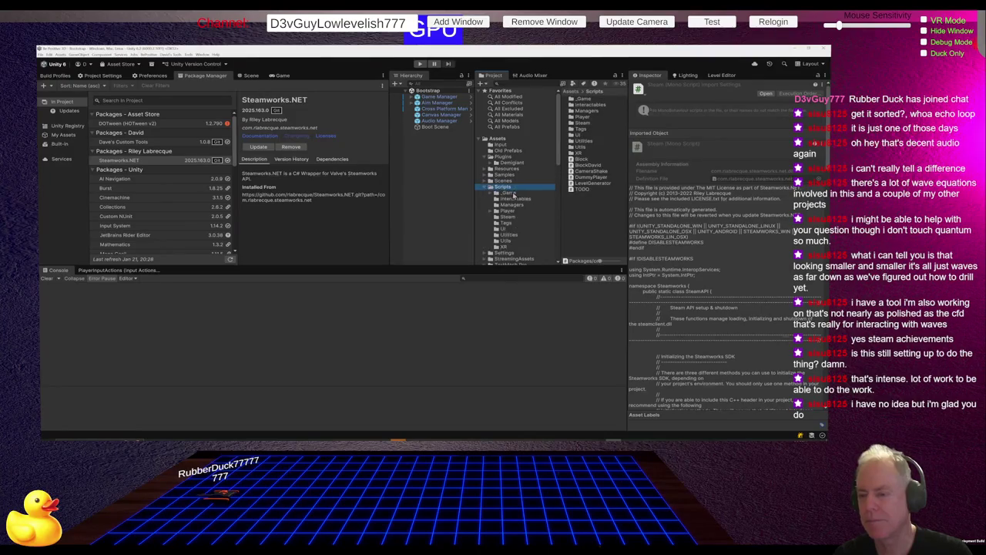
left_click(515, 219)
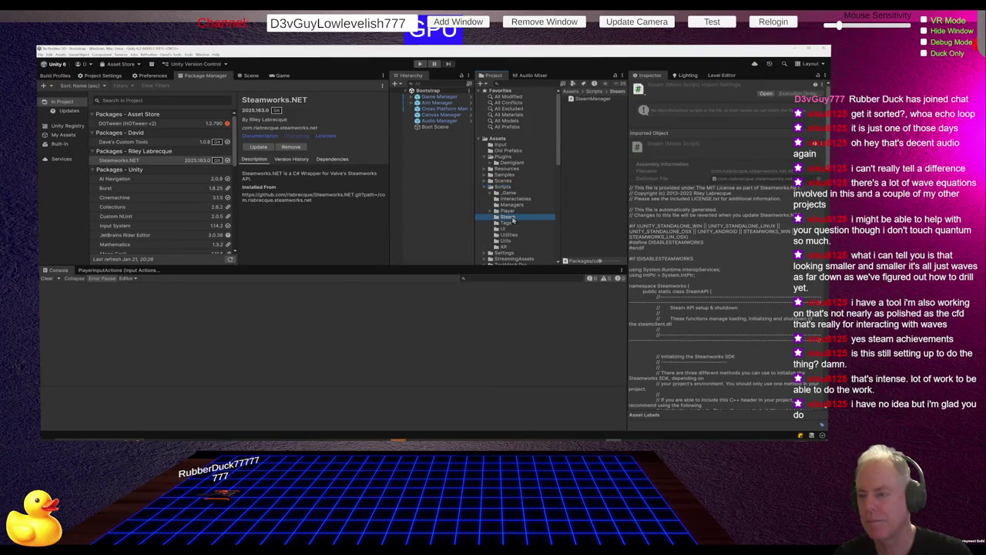
double_click(597, 104)
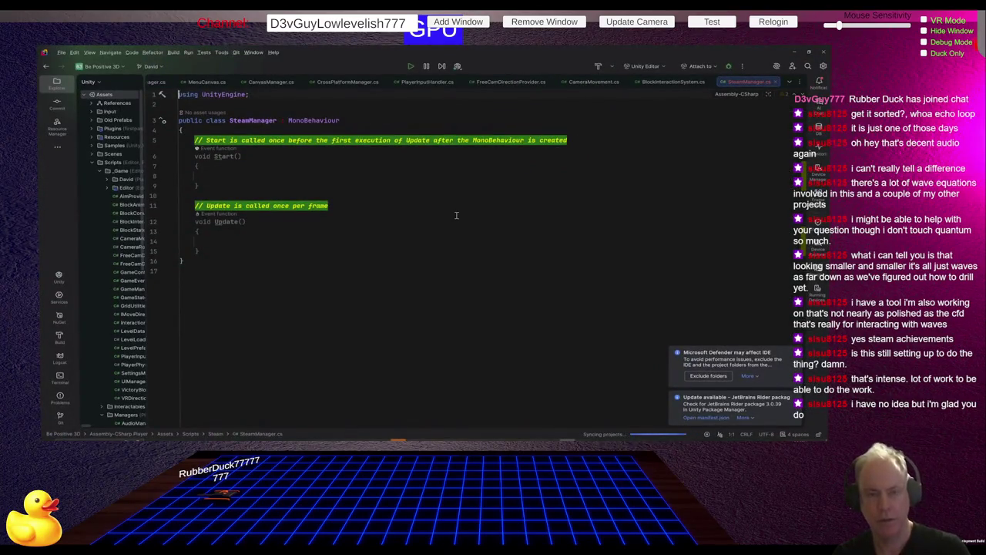
Step: Paste the copied Steamworks.NET SteamManager source over the default MonoBehaviour template
key("ctrl+a")
key("ctrl+v")
scroll(456, 215, "up", 20)
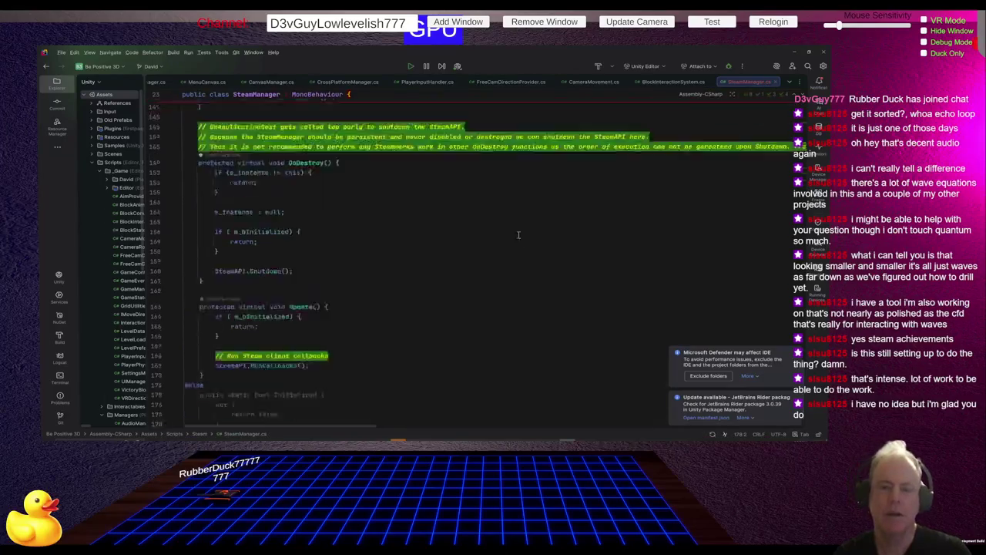
scroll(497, 221, "up", 8)
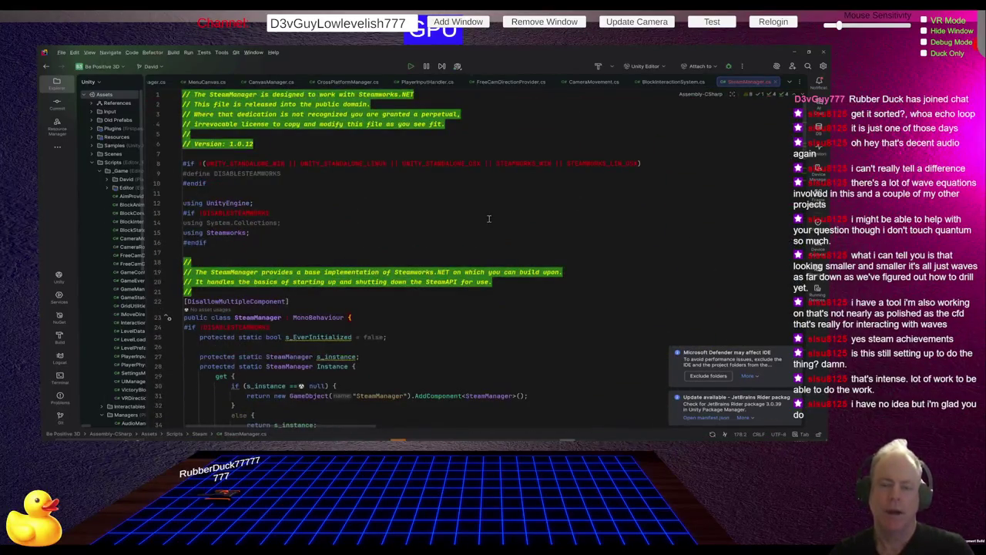
left_click(452, 201)
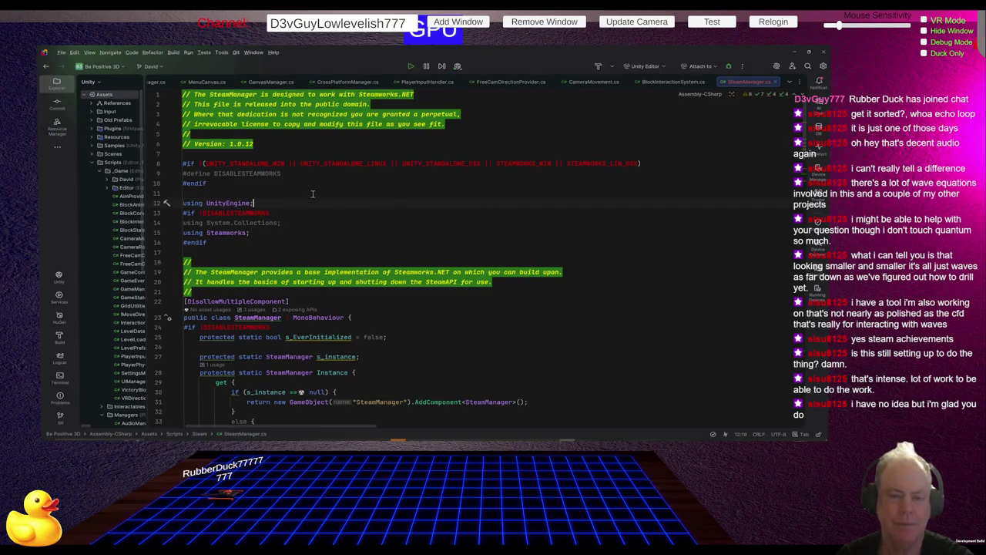
left_click_drag(207, 164, 288, 163)
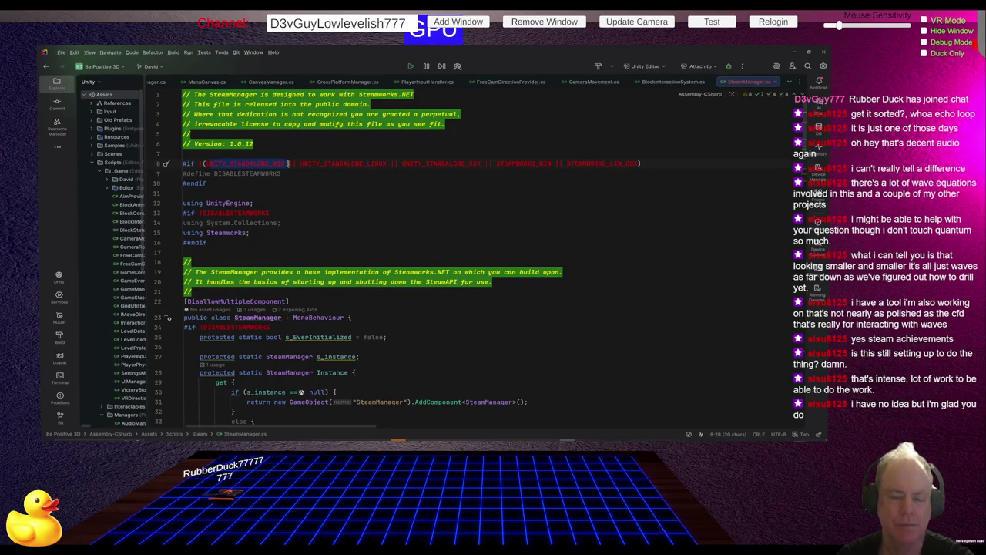
left_click_drag(216, 173, 293, 176)
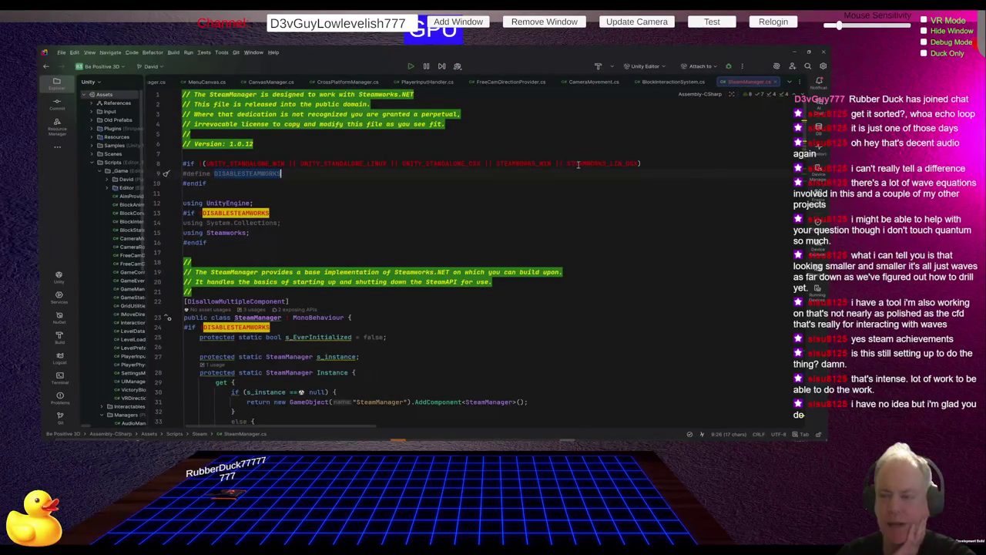
left_click(508, 164)
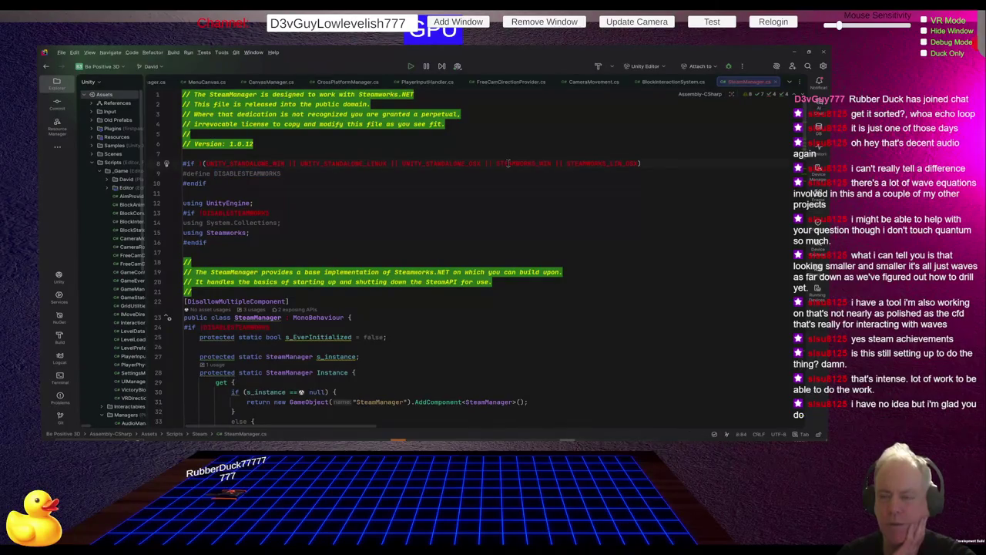
double_click(508, 163)
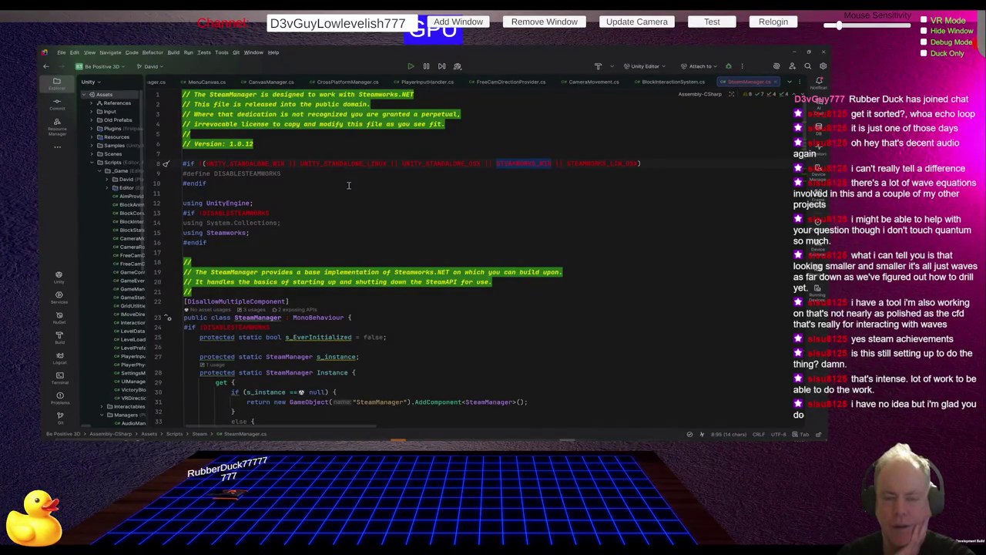
left_click(185, 173)
left_click_drag(186, 173, 282, 174)
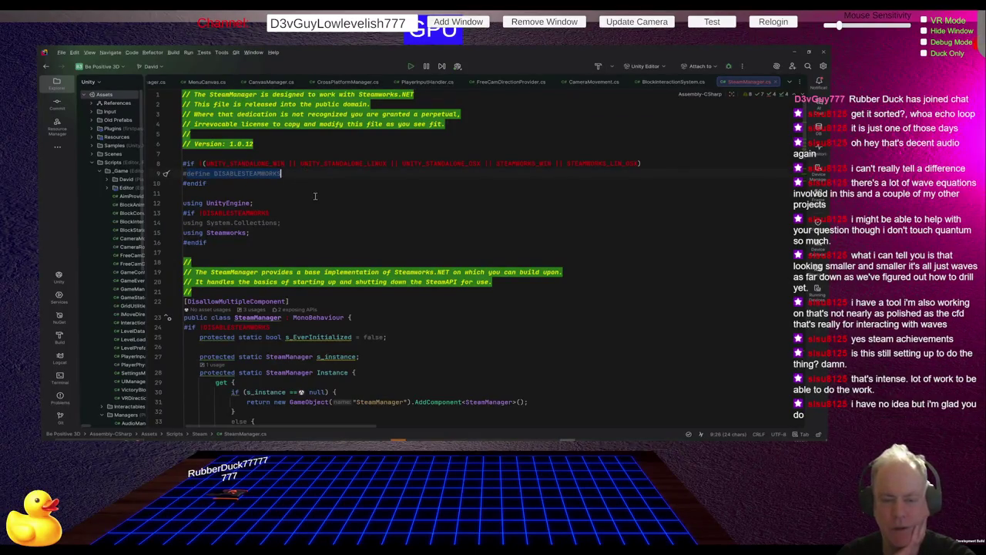
left_click(309, 203)
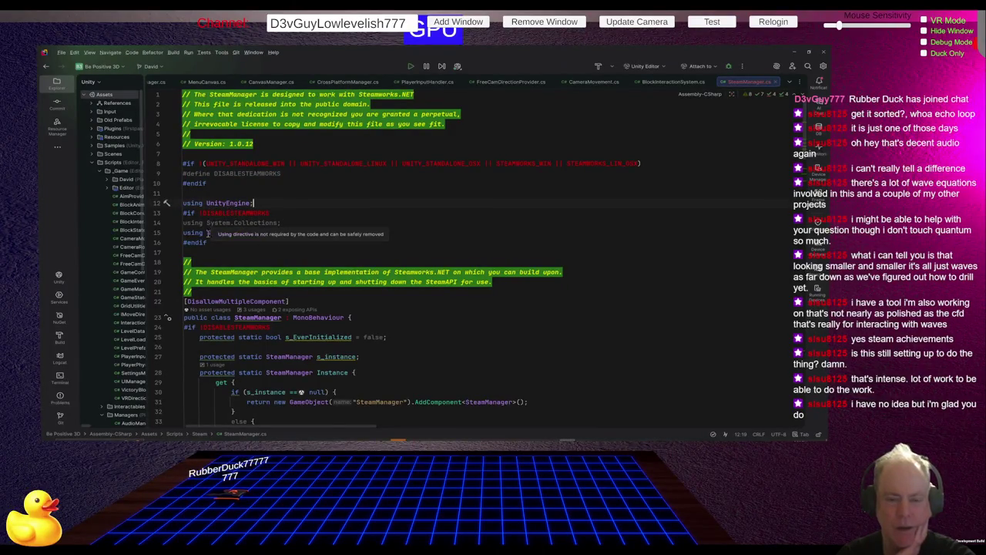
left_click(257, 233)
double_click(235, 233)
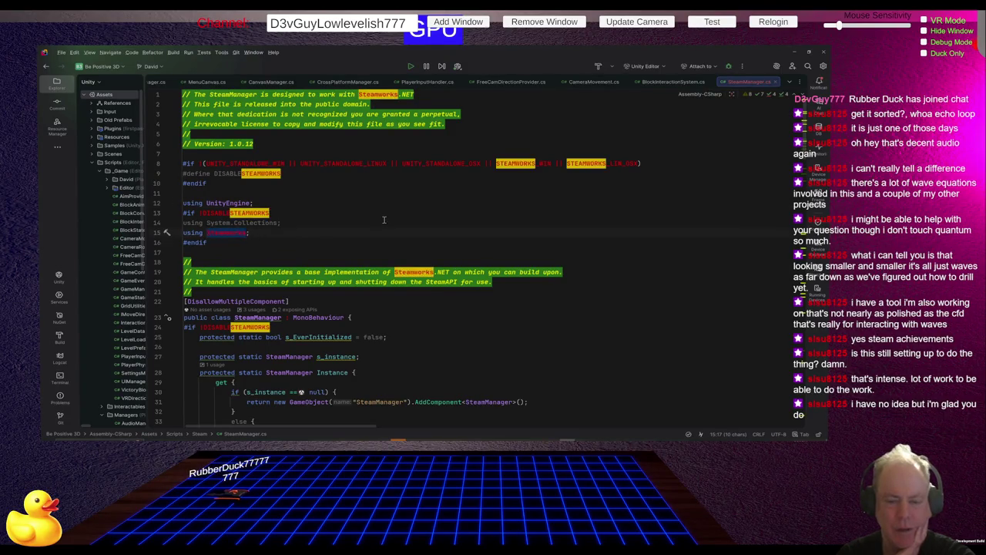
Step: Scroll through SteamManager.cs down to OnDestroy and the RunCallbacks Update method
scroll(382, 219, "down", 2)
scroll(398, 192, "down", 4)
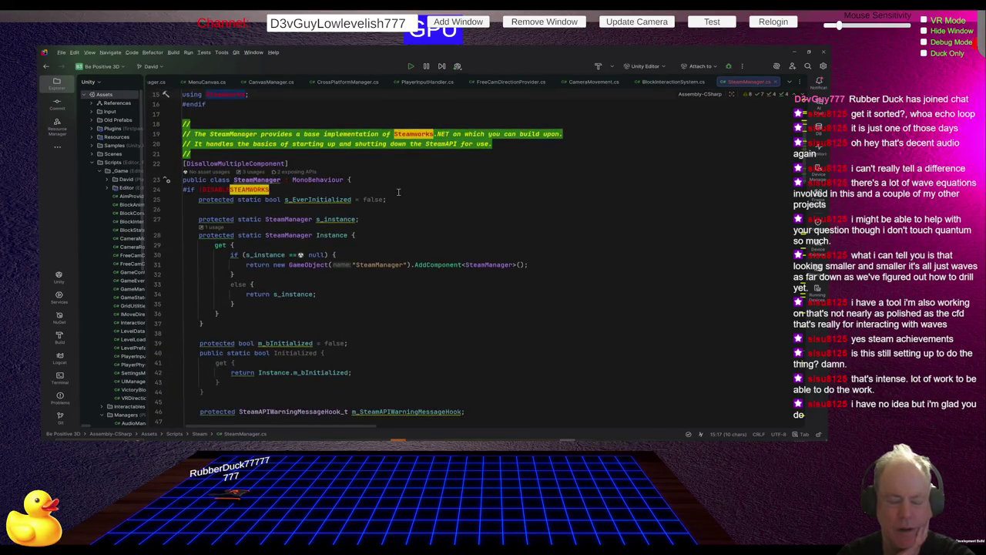
scroll(398, 192, "down", 7)
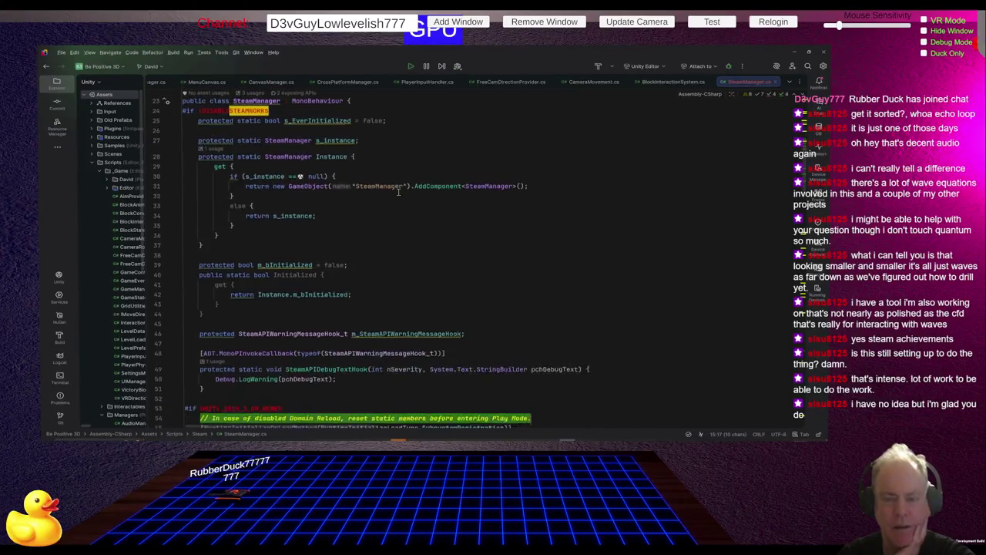
scroll(398, 192, "down", 9)
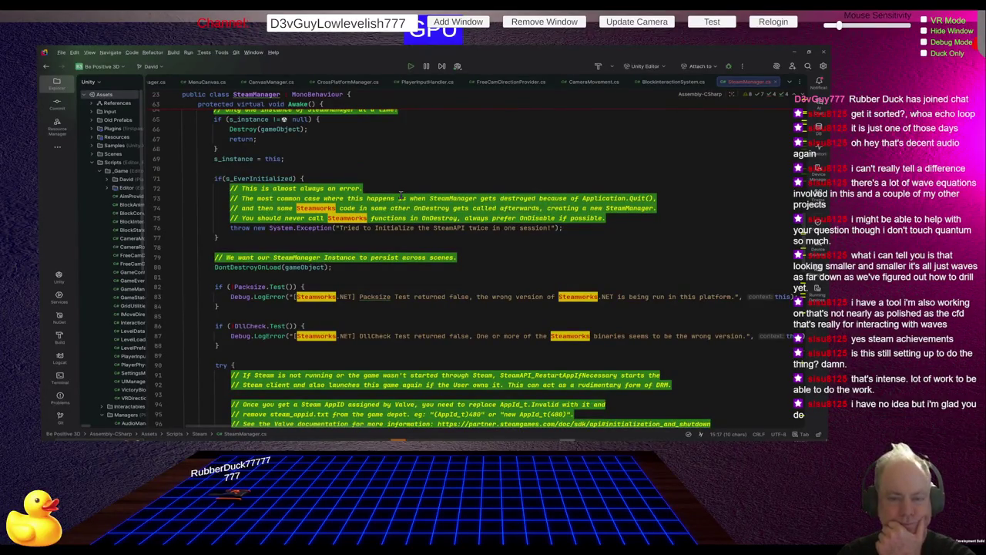
scroll(400, 194, "down", 2)
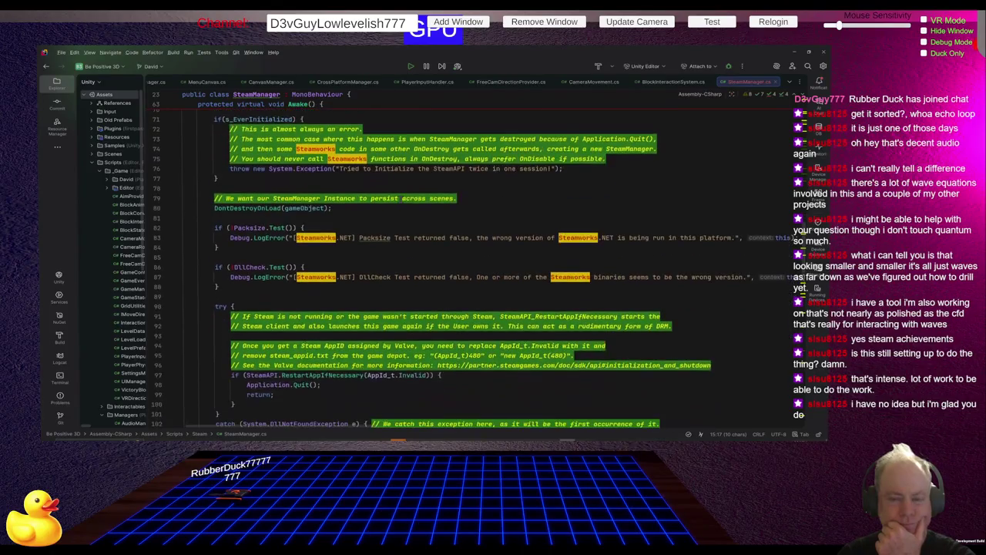
scroll(407, 200, "down", 20)
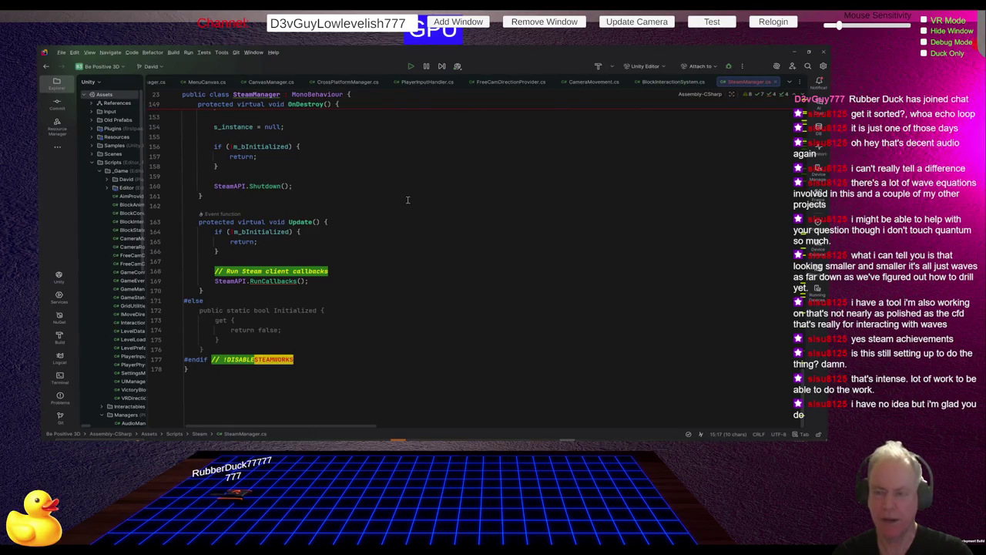
key("alt+Tab")
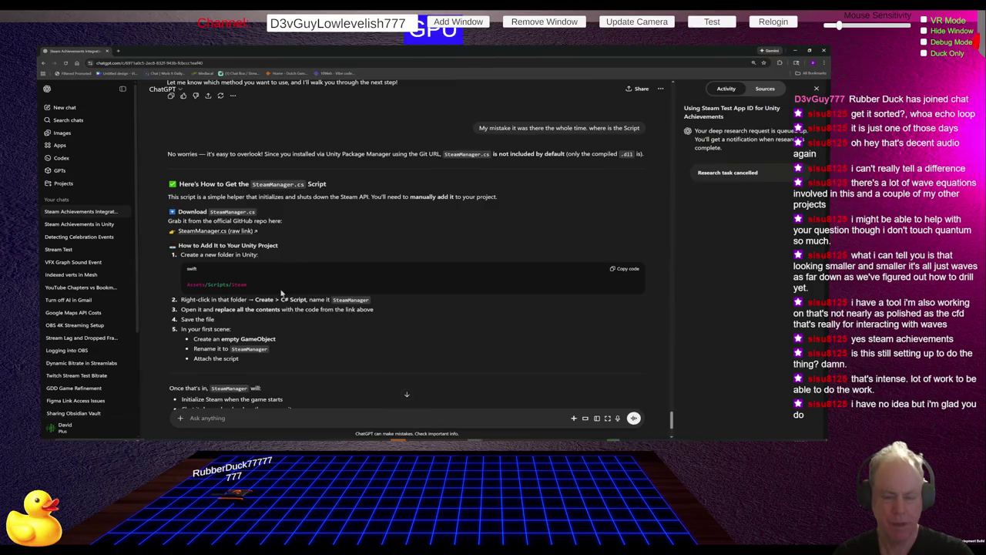
Step: Reformat SteamManager.cs with Ctrl+Alt+L and check the closing braces of Update and the file end
key("alt+Tab")
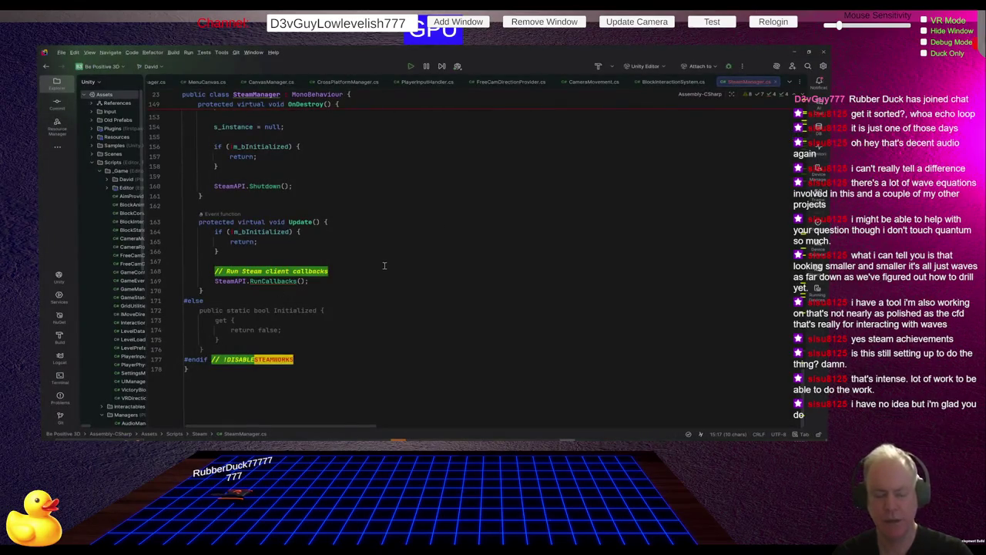
left_click(234, 370)
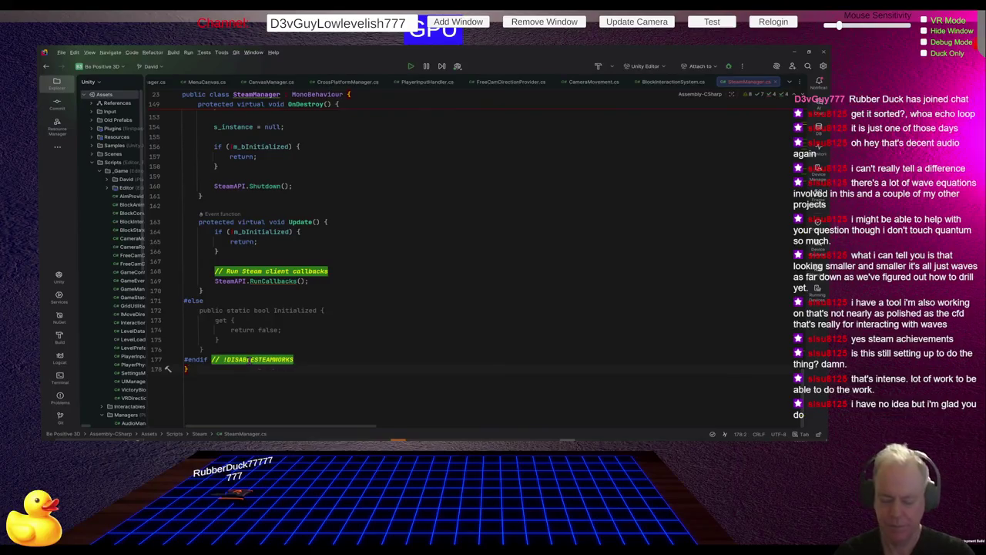
key("ctrl+alt+l")
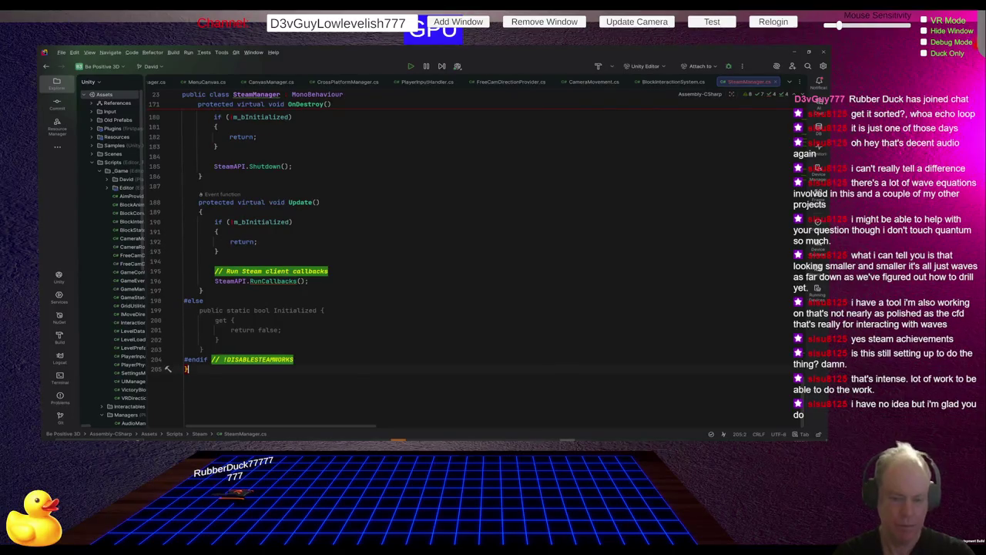
left_click(237, 351)
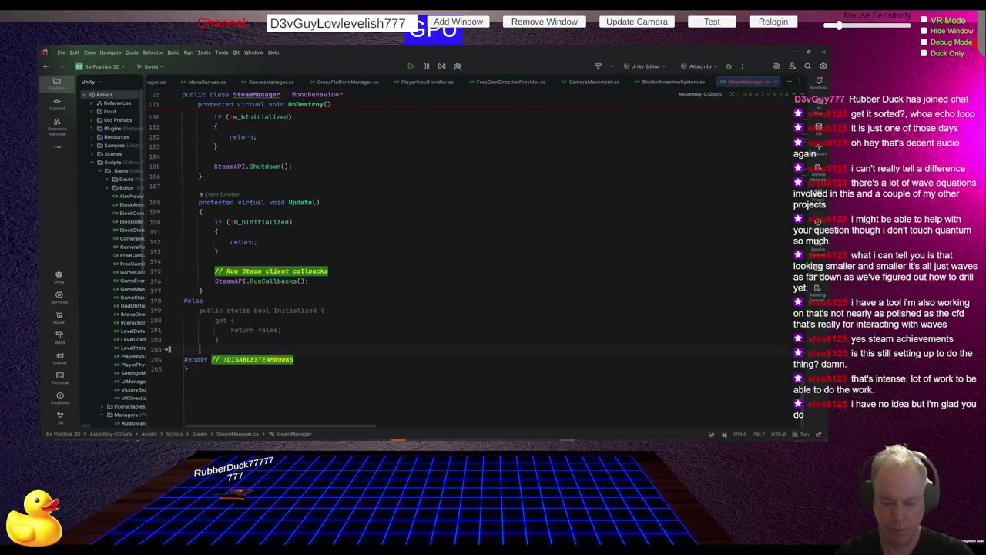
left_click(225, 291)
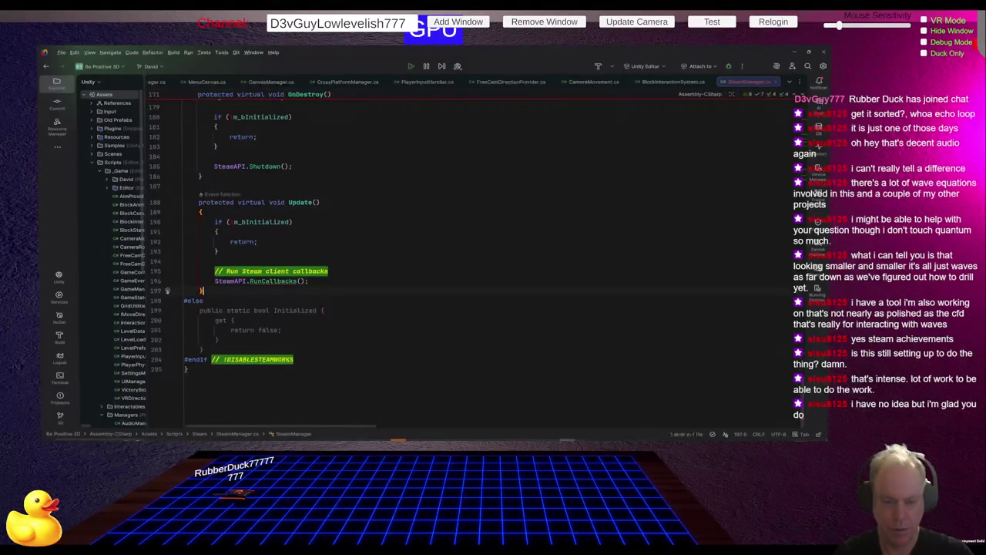
left_click(209, 368)
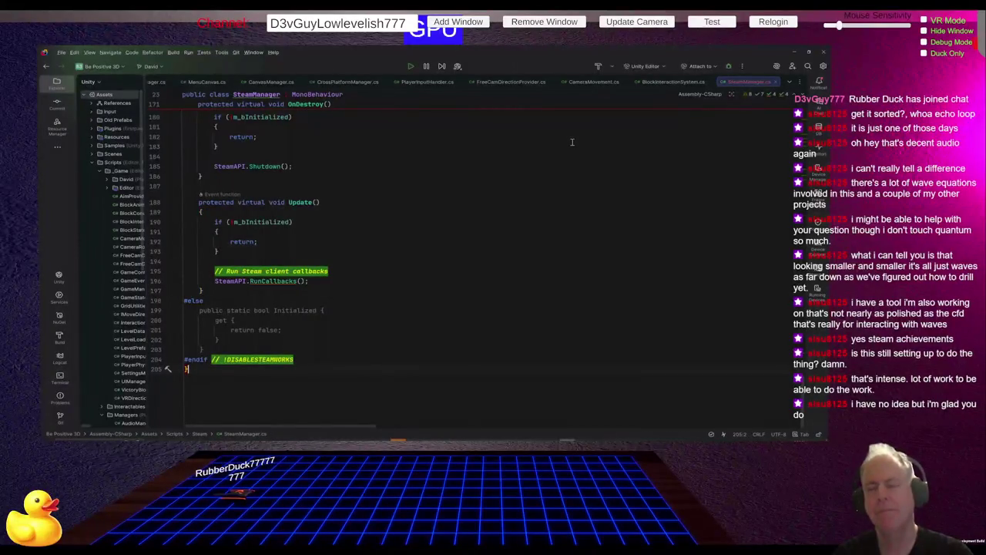
key("alt+Tab")
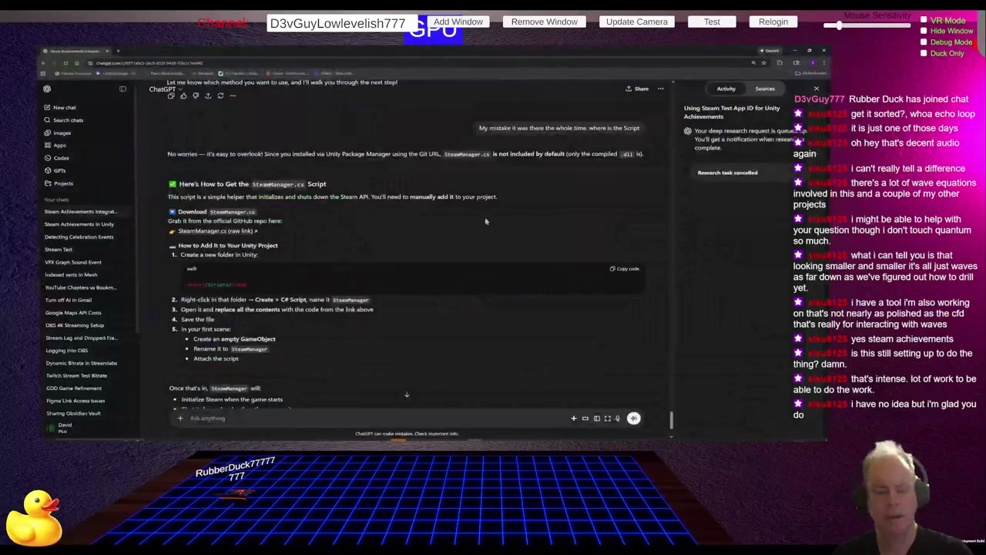
Step: Ask ChatGPT 'Does Steamworks work in Editor' and read its Editor-testing checklist and common pitfalls
scroll(341, 307, "down", 2)
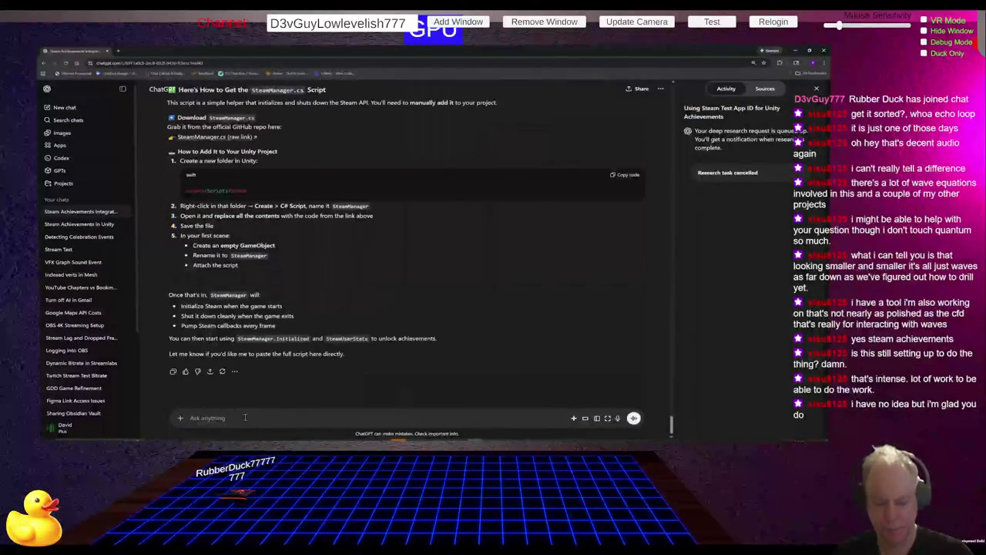
type("Does Steamworks work in Edit")
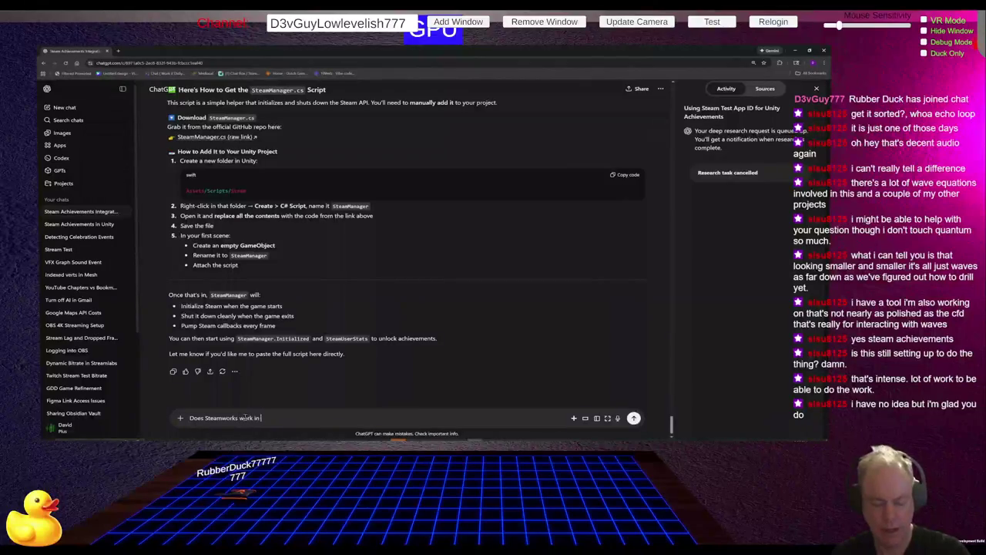
type("or")
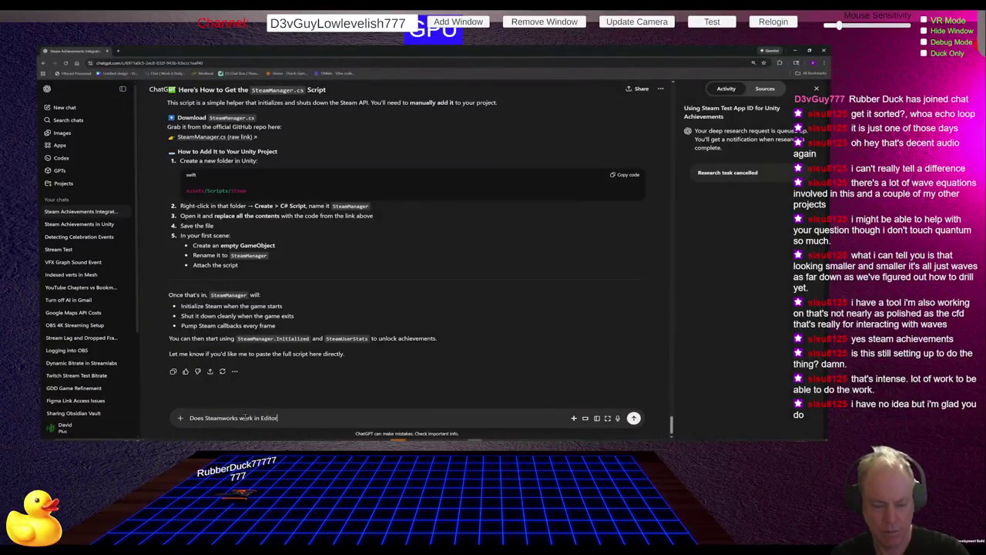
key("Return")
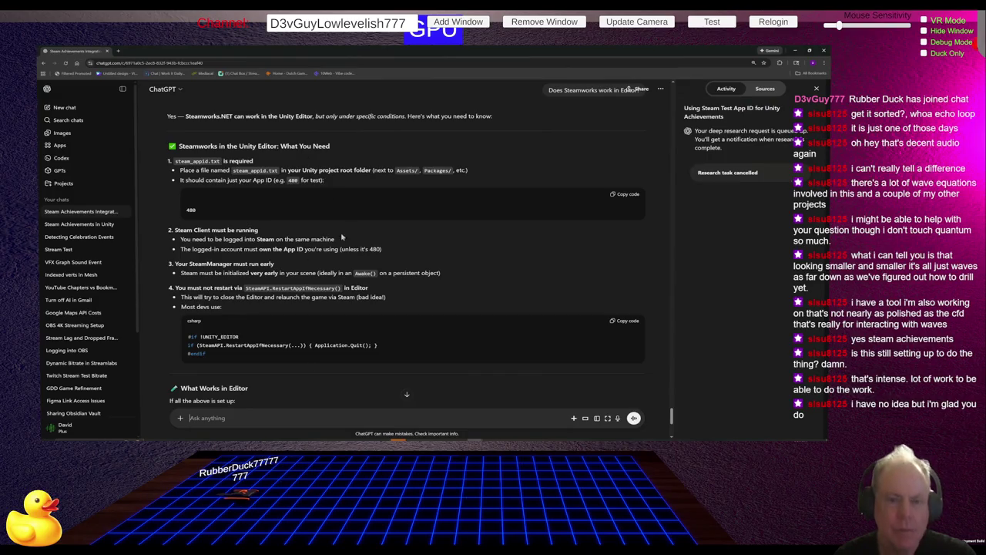
scroll(342, 238, "up", 1)
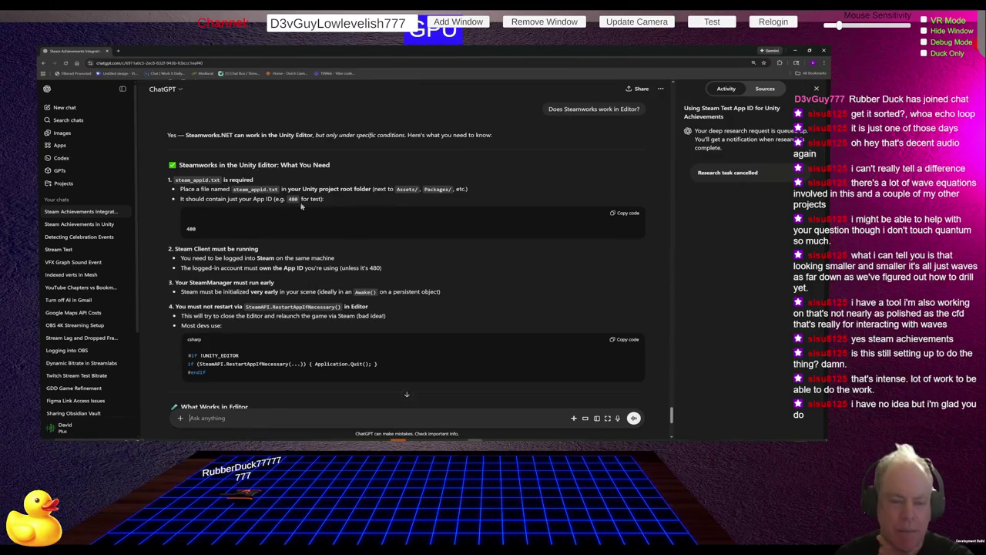
scroll(292, 217, "down", 1)
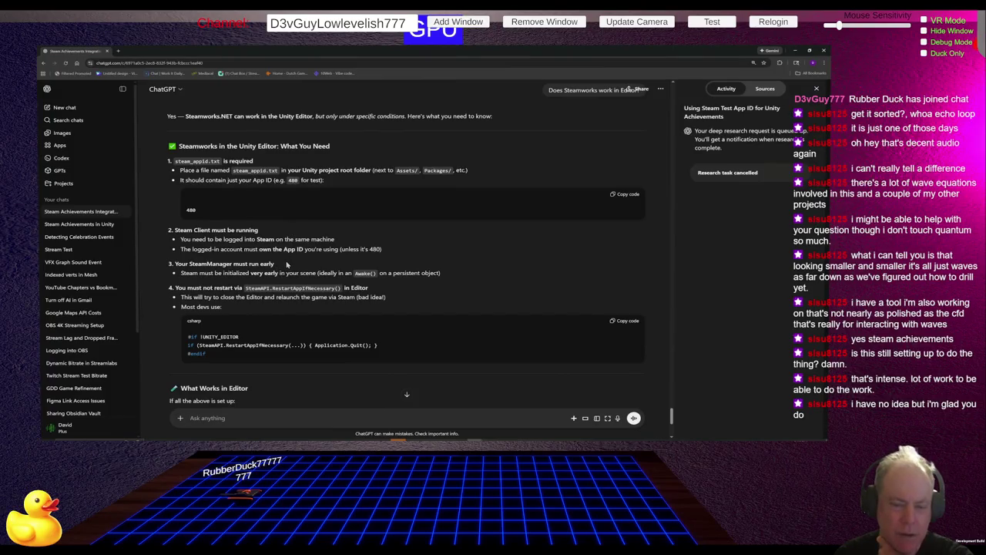
scroll(278, 267, "down", 2)
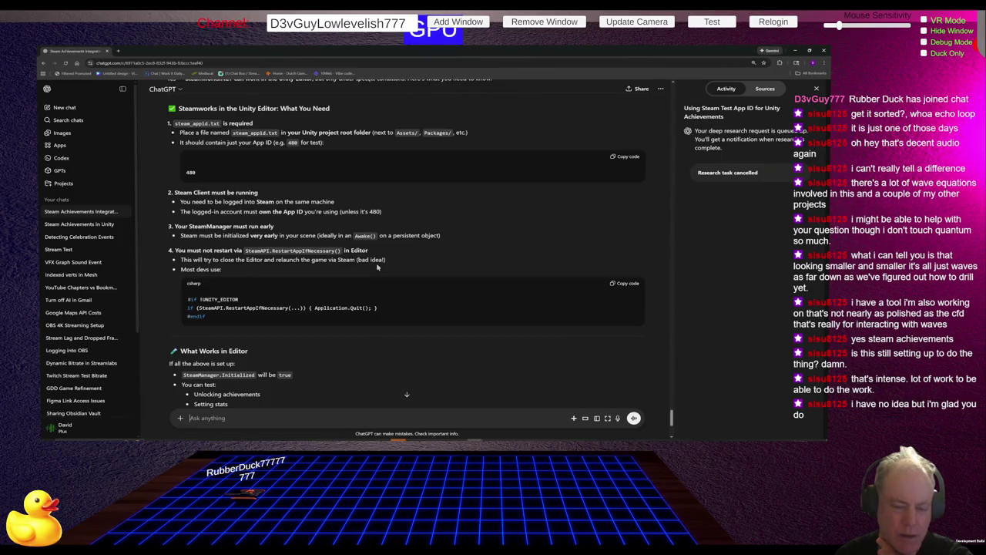
scroll(394, 287, "down", 1)
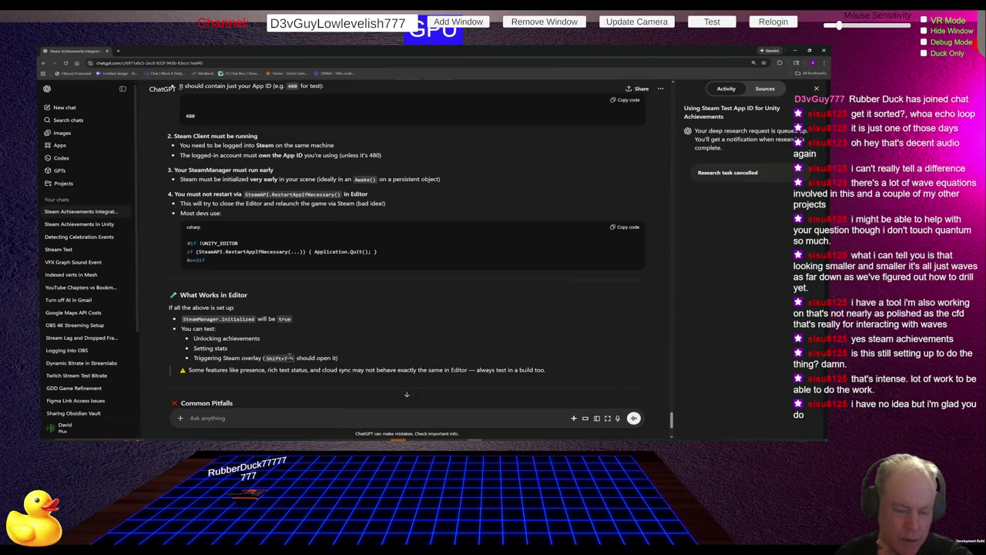
scroll(289, 357, "down", 3)
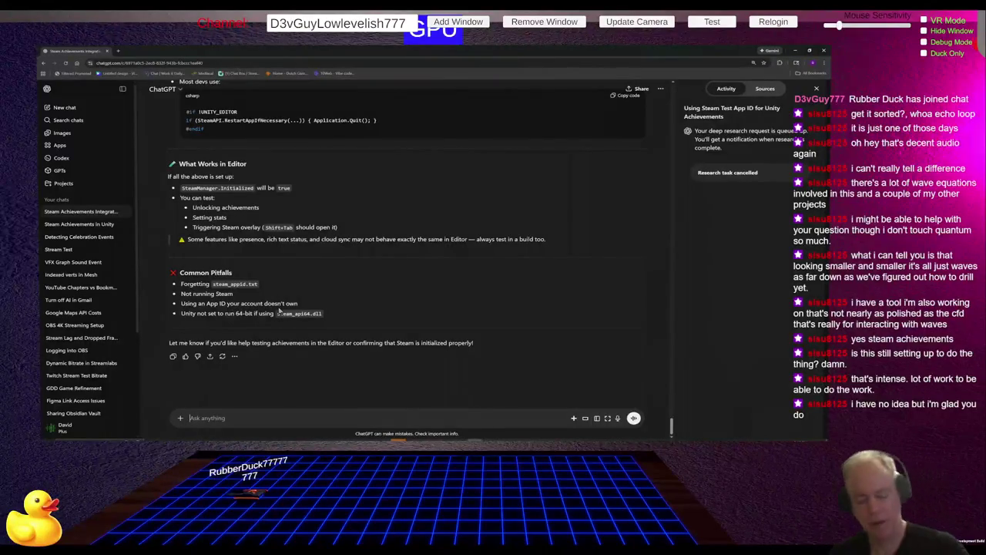
key("alt+Tab")
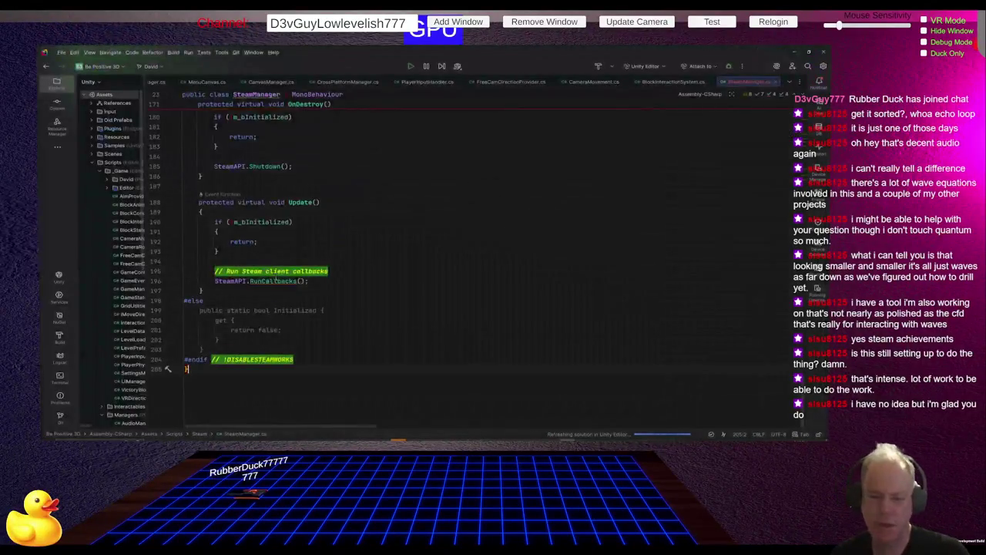
Step: Inspect the DISABLESTEAMWORKS define and the STEAMWORKS_WIN platform condition on line 8
scroll(413, 287, "up", 20)
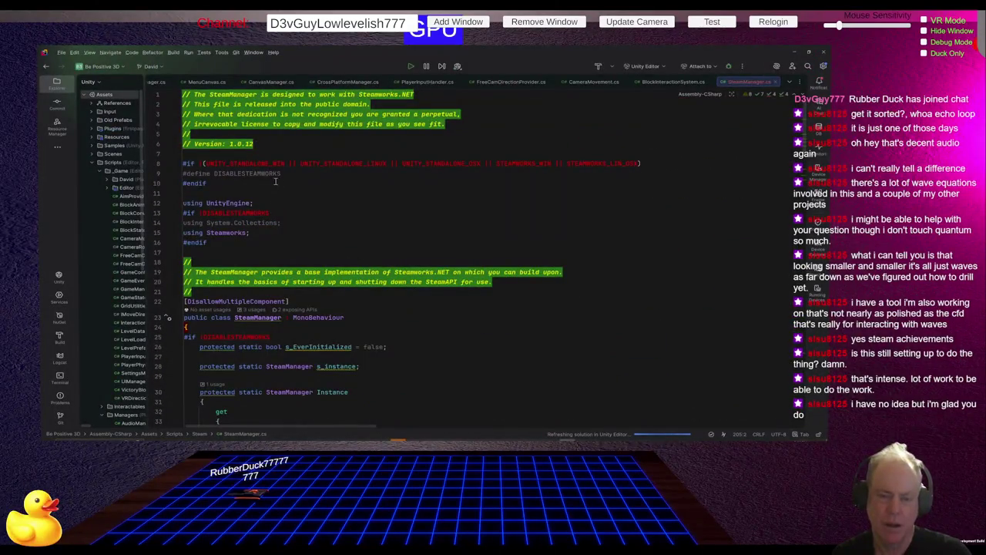
left_click(241, 174)
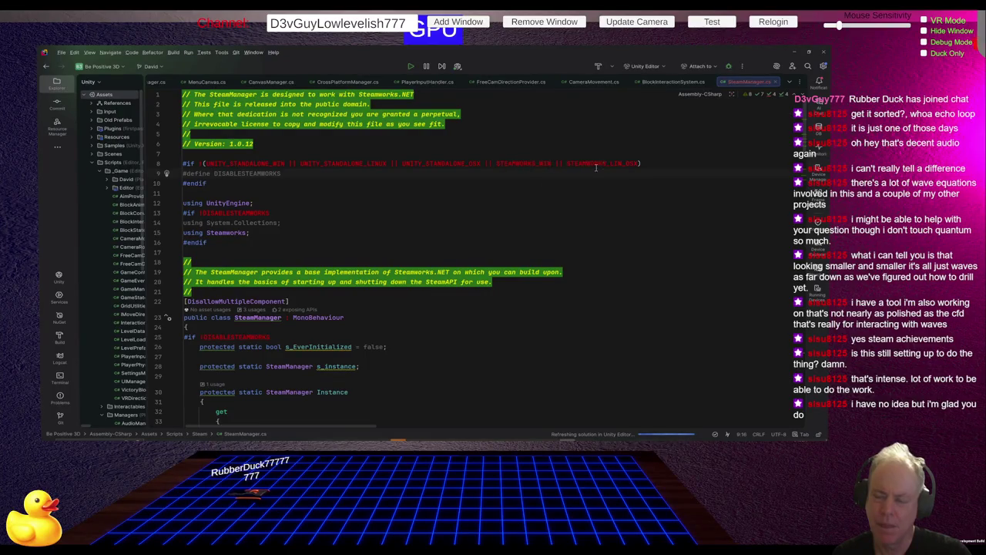
double_click(519, 163)
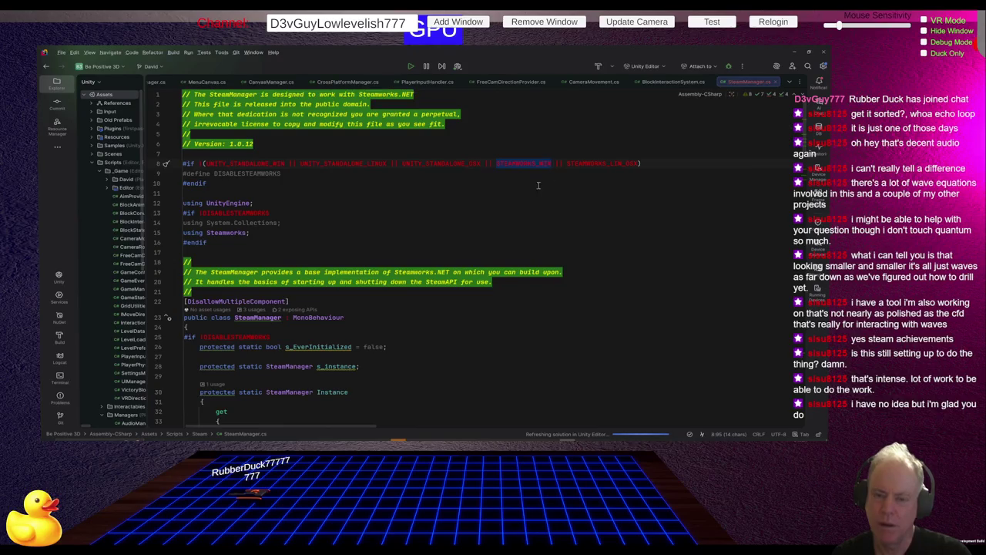
left_click(501, 177)
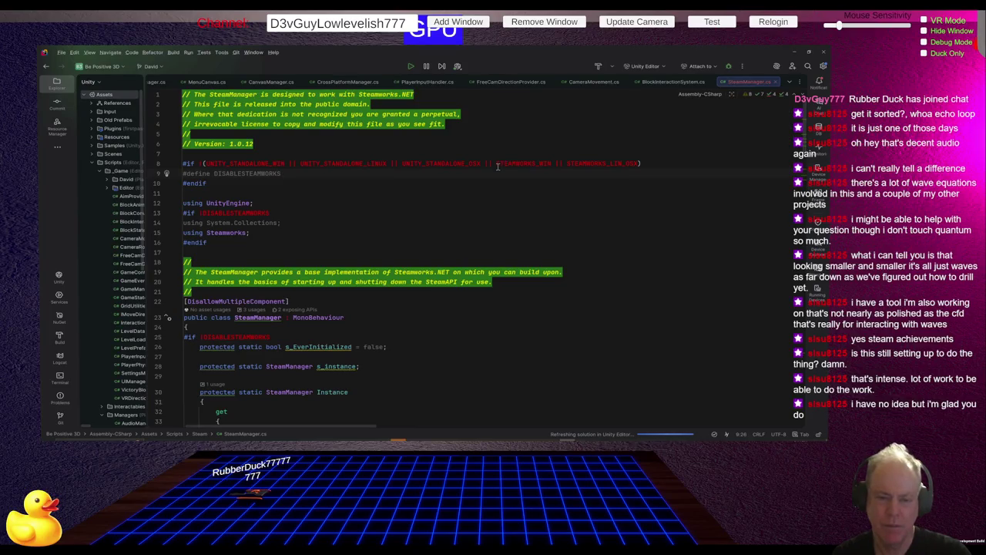
triple_click(513, 164)
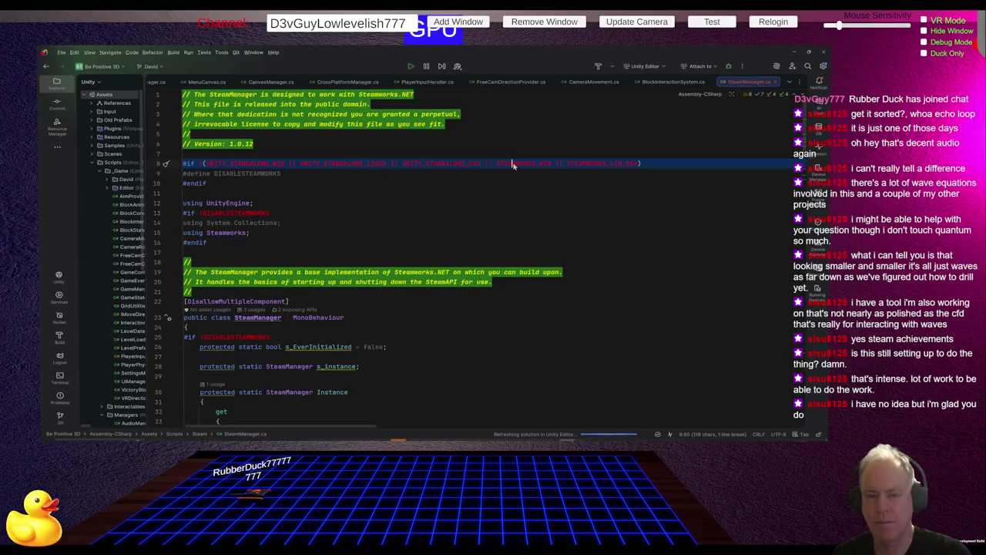
key("Down")
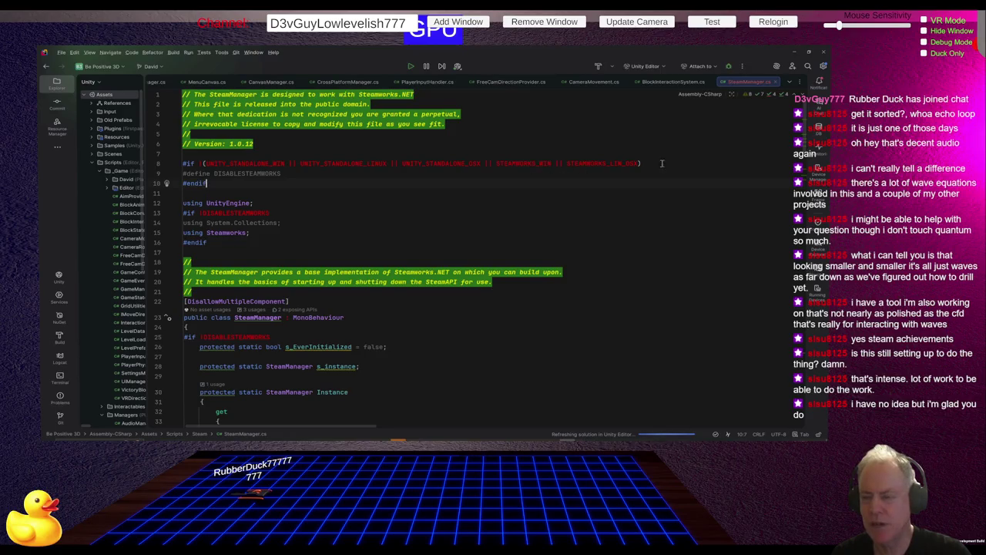
double_click(522, 163)
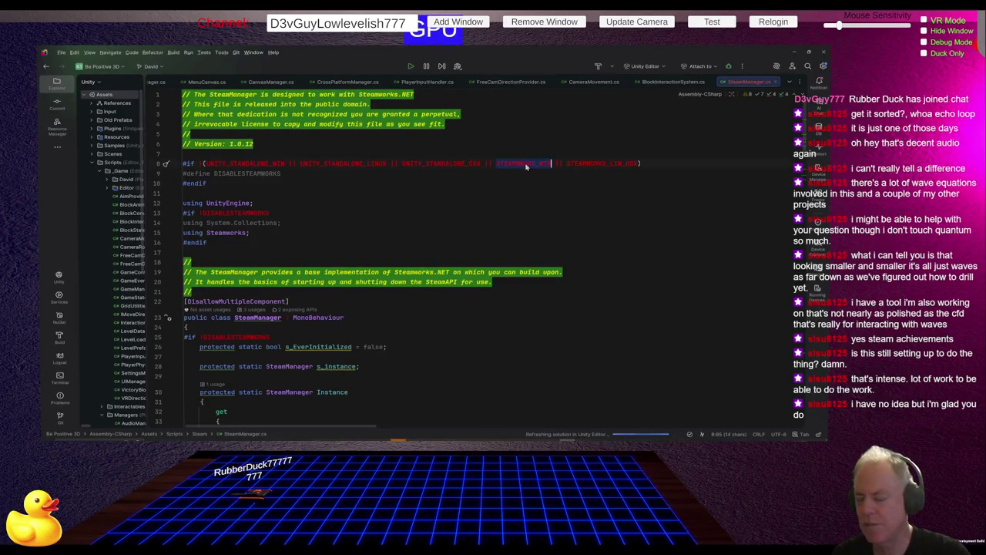
key("Down")
key("Down")
Step: Look for where STEAMWORKS_WIN and UNITY_STANDALONE_WIN are declared, finding no declaration
right_click(525, 165)
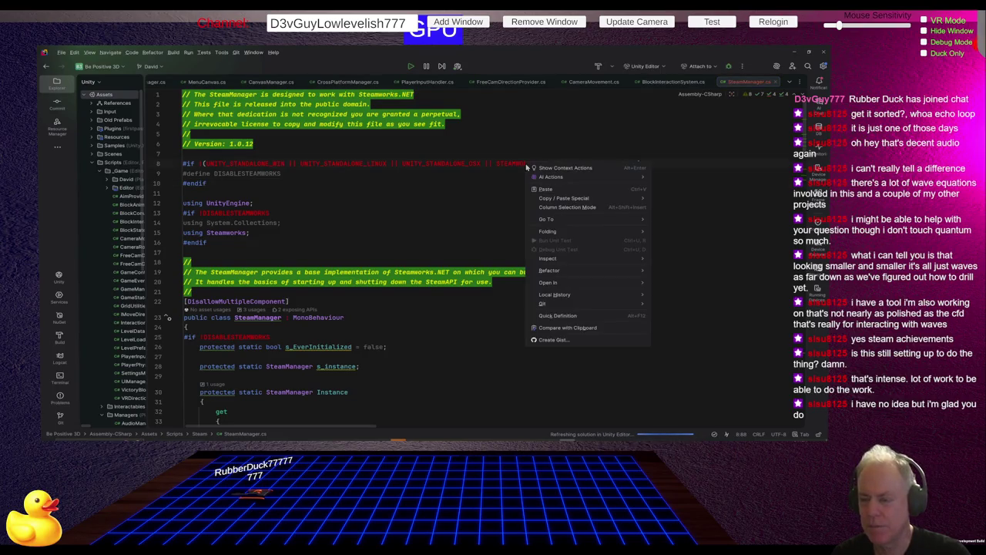
mouse_move(547, 222)
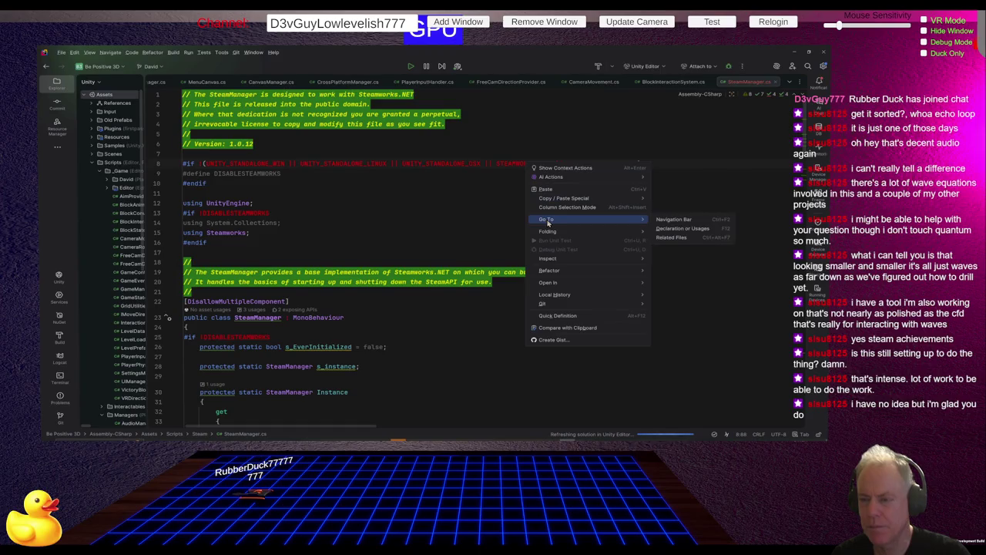
left_click(517, 164)
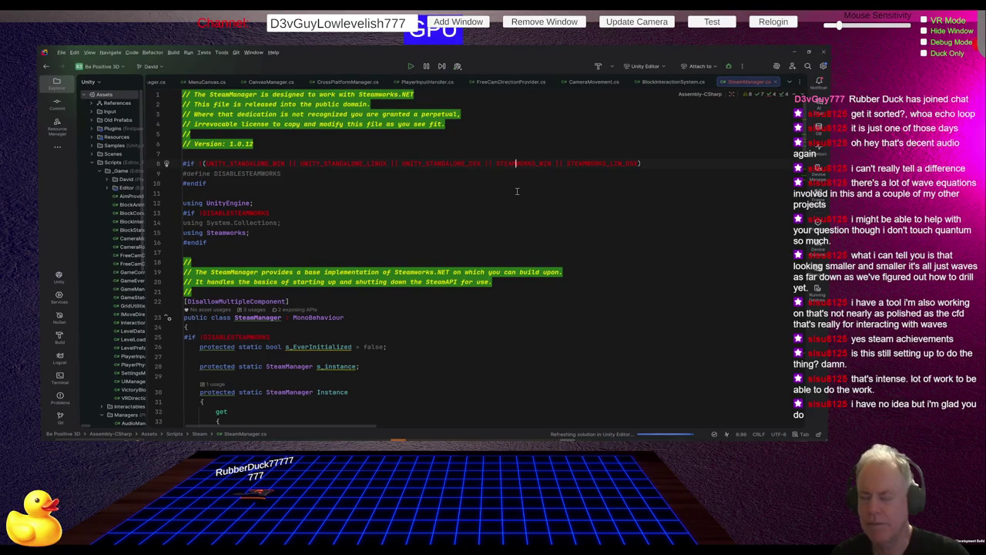
left_click(253, 164)
left_click(253, 163, "ctrl")
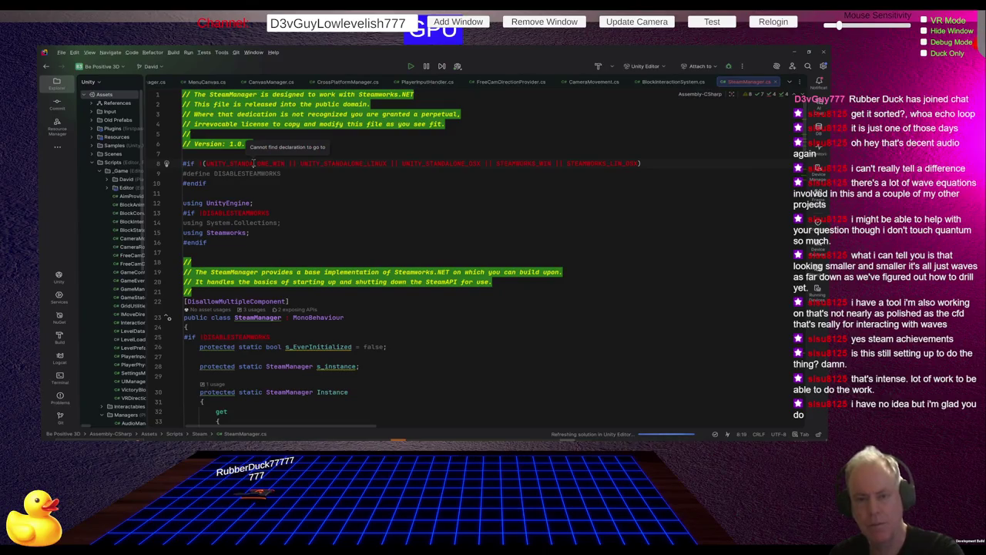
left_click(357, 192)
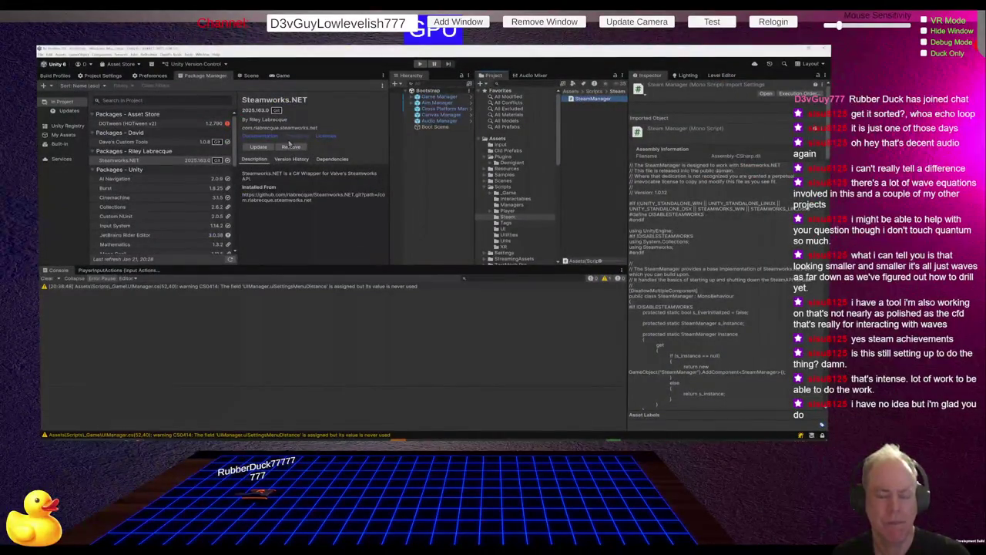
Step: Try downloading the DOTween (HOTween v2) package in Package Manager, which fails with an auth/SSL error
left_click(219, 124)
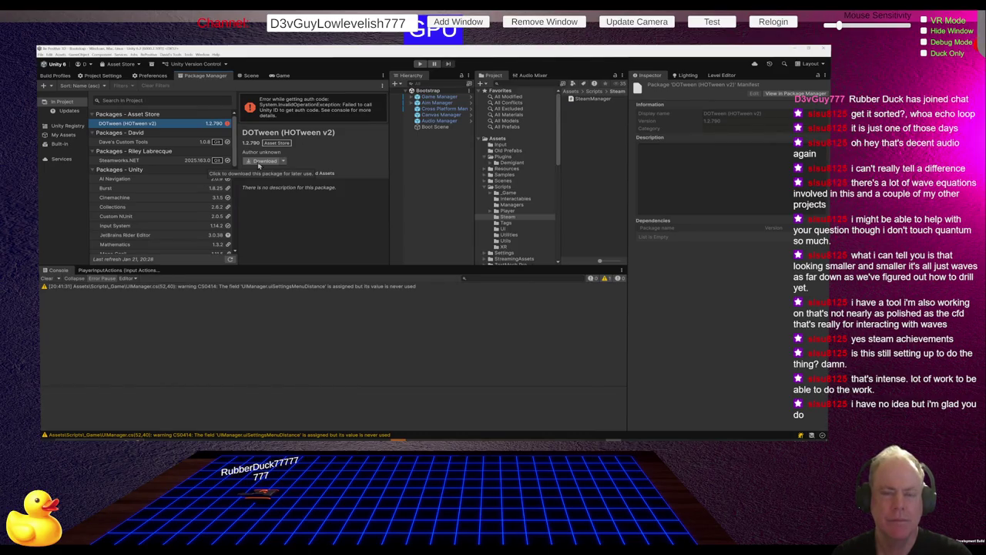
left_click(259, 162)
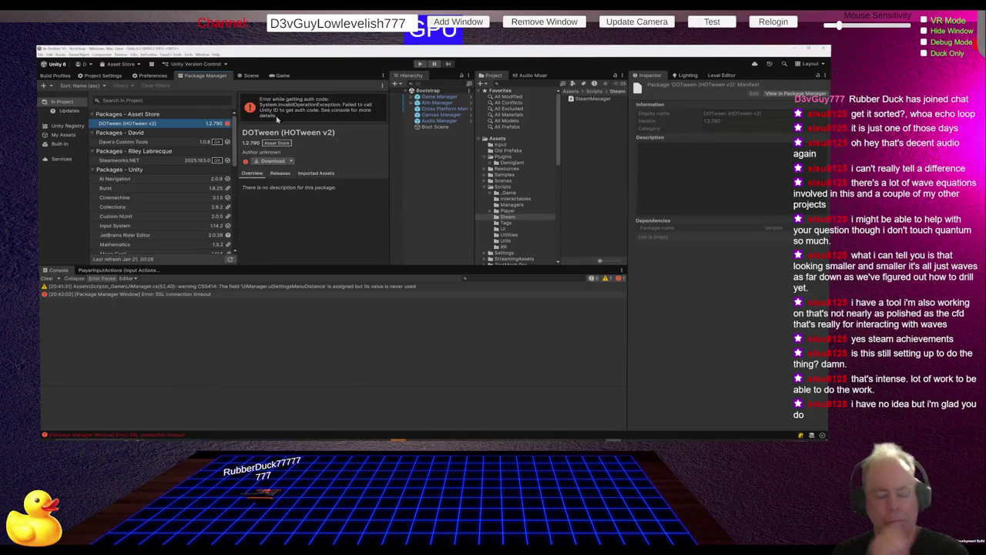
key("alt+Tab")
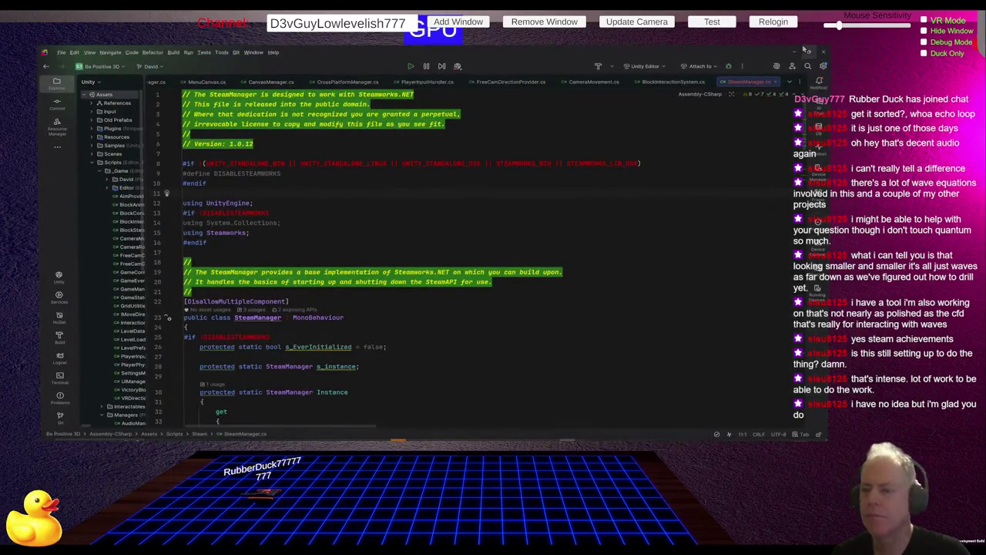
key("alt+Tab")
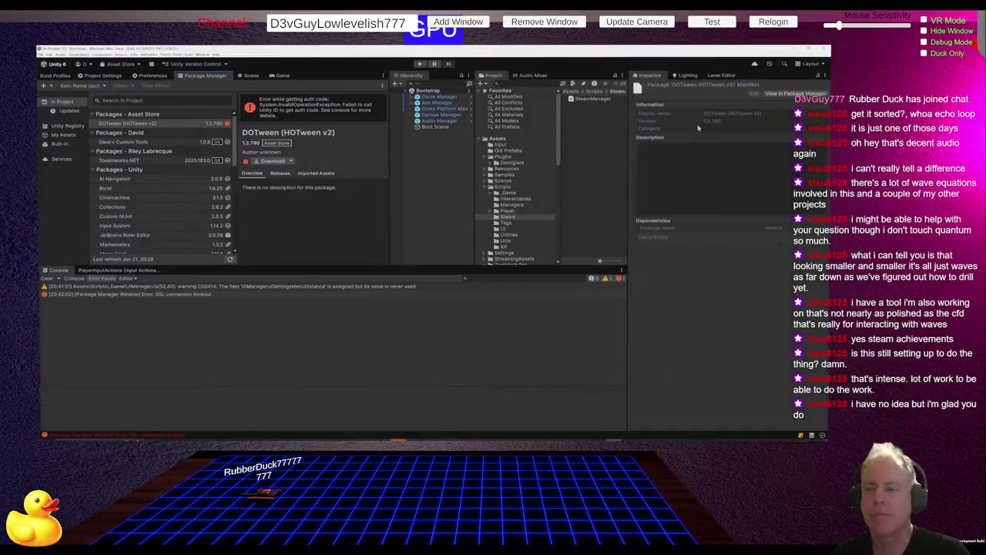
key("alt+Tab")
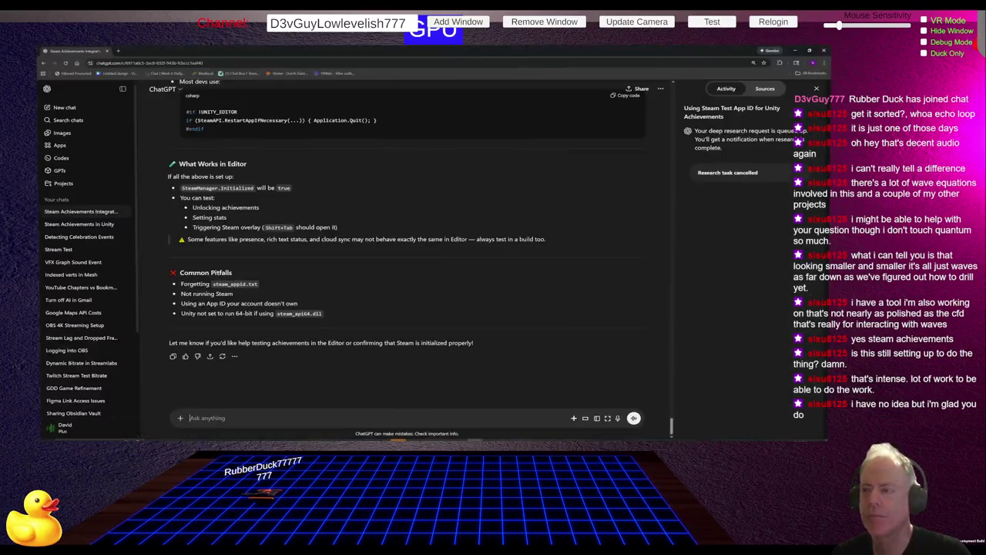
Step: Maximize the browser window and start a new empty ChatGPT chat
key("ctrl+plus")
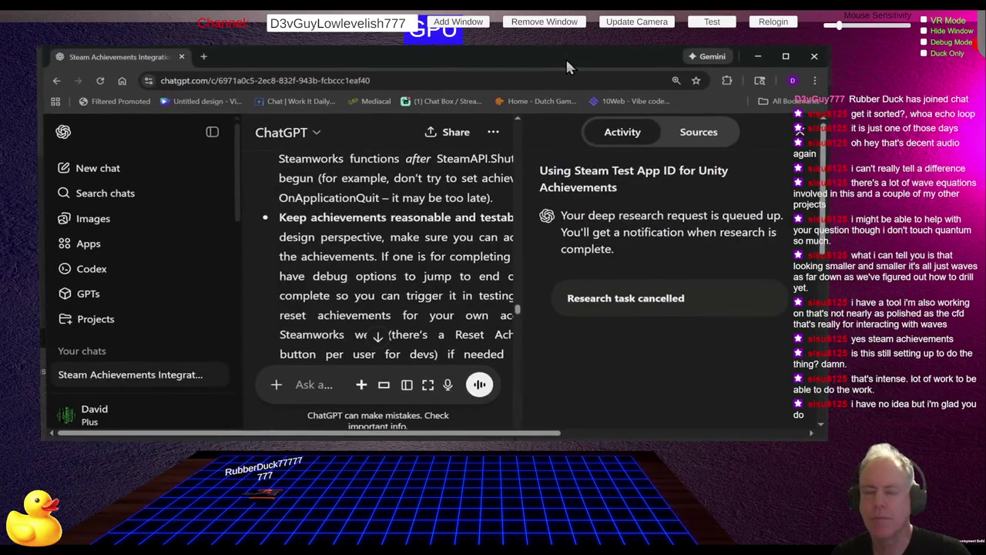
key("super+Up")
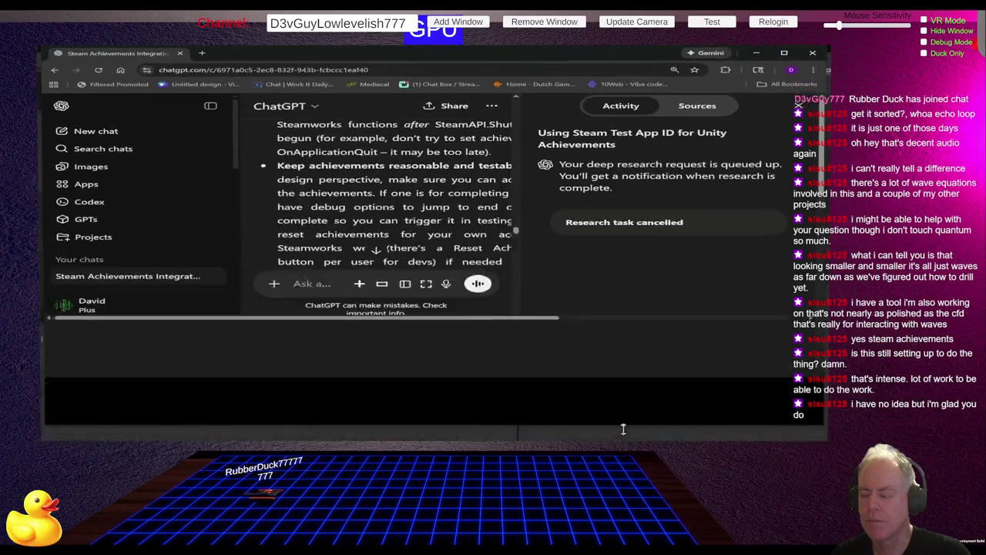
left_click(140, 122)
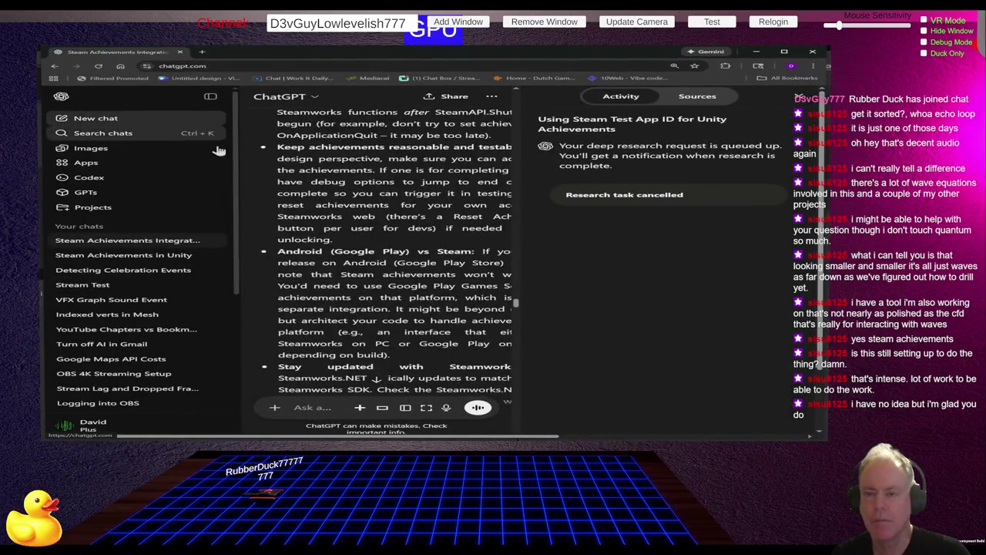
Step: Send ChatGPT the 'Unity Package Manager: Error while getting auth code' InvalidOperationException message
type("Uni")
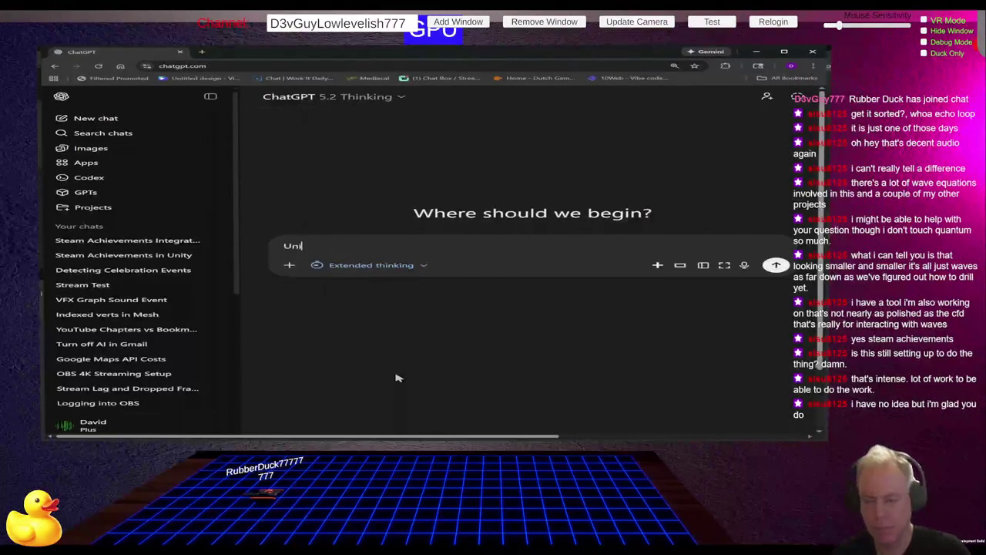
type("ty Pac")
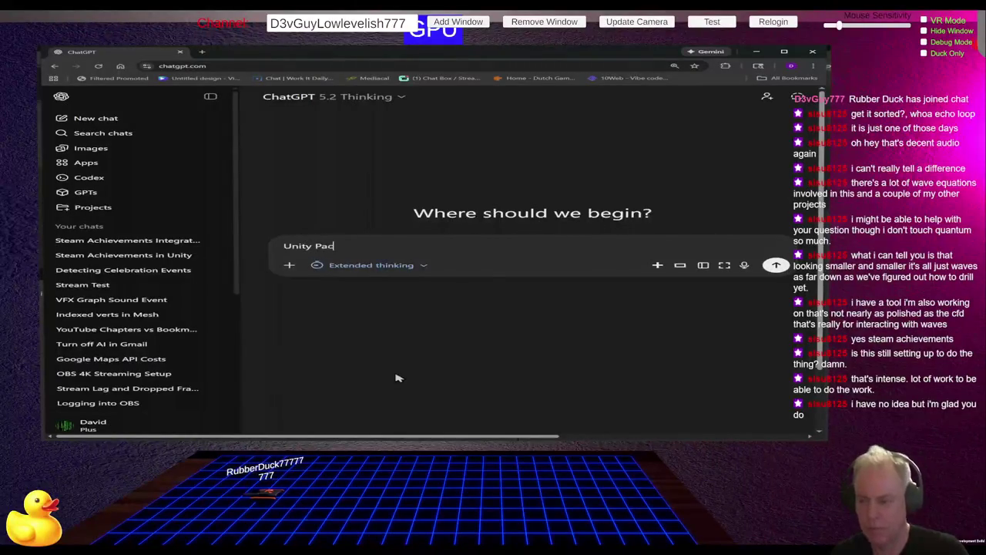
type("kage Mana")
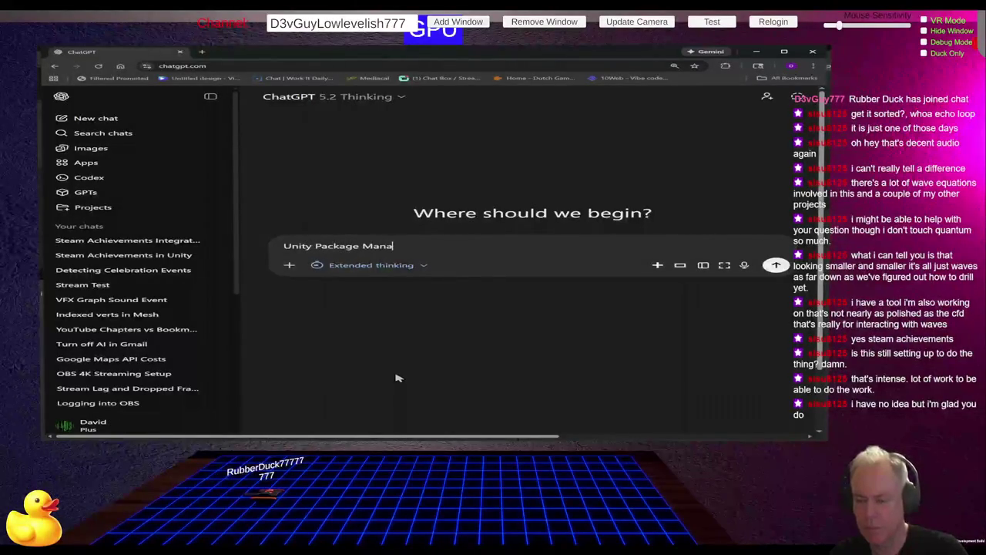
type("ger: Er")
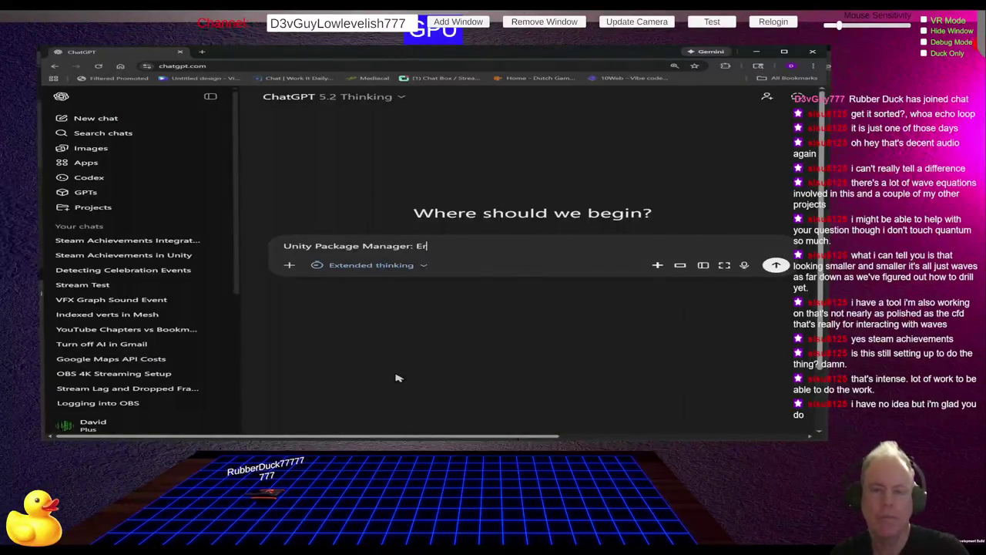
type("ror while get")
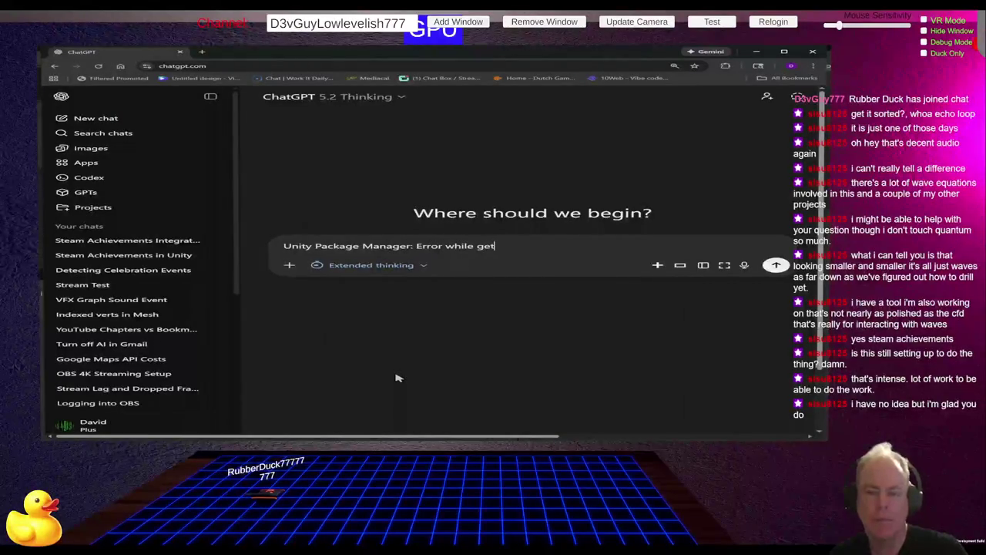
type("ting auth cod")
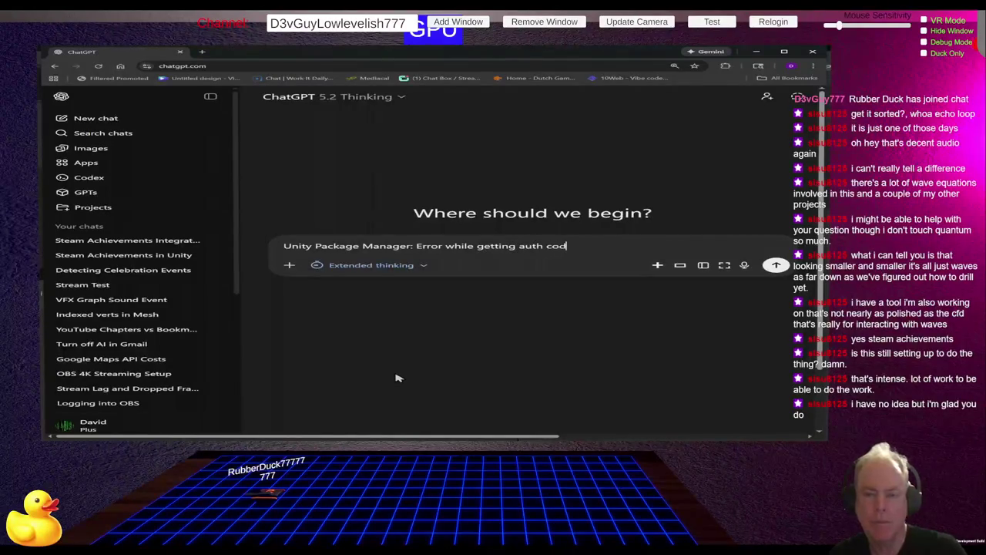
type("e: s")
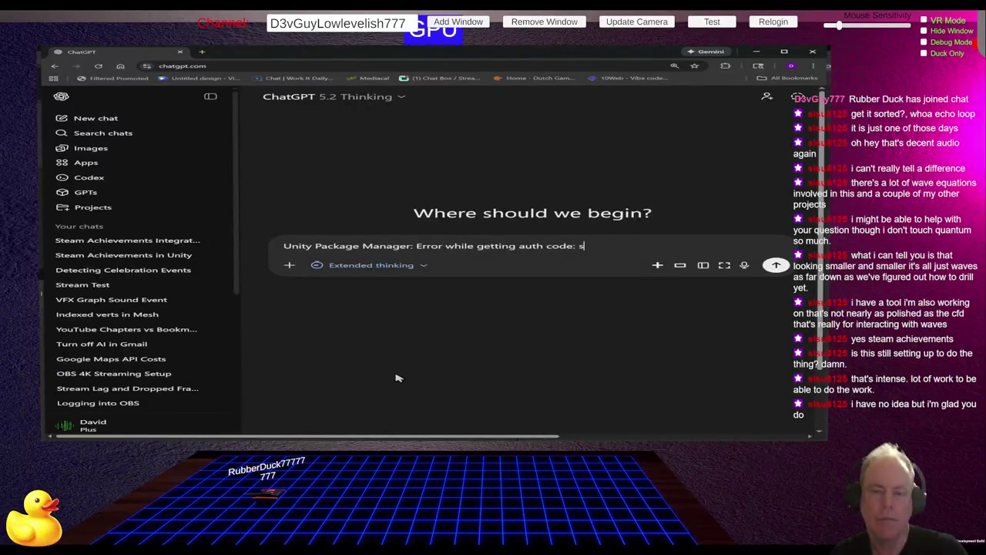
key("BackSpace")
type("Sy")
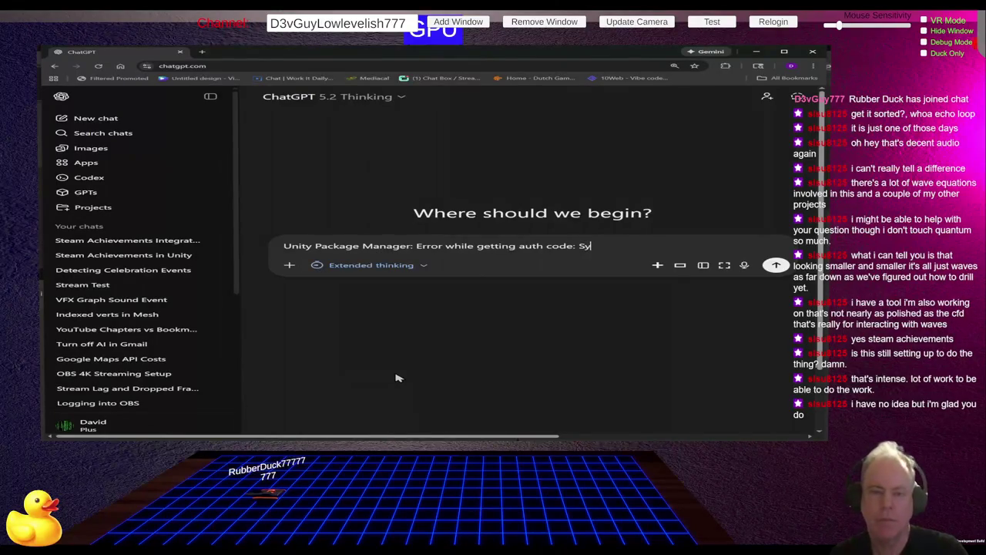
type("stem.In")
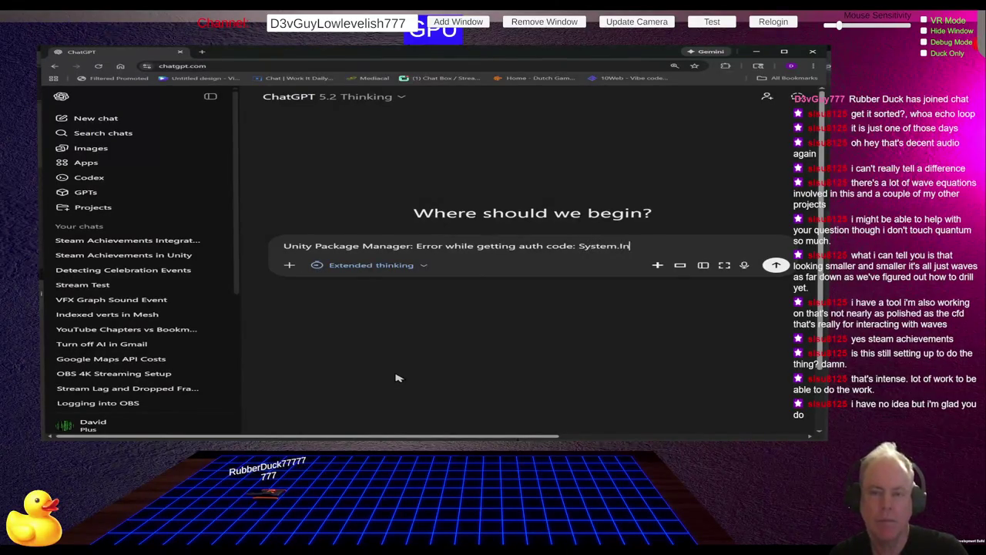
type("valid Op")
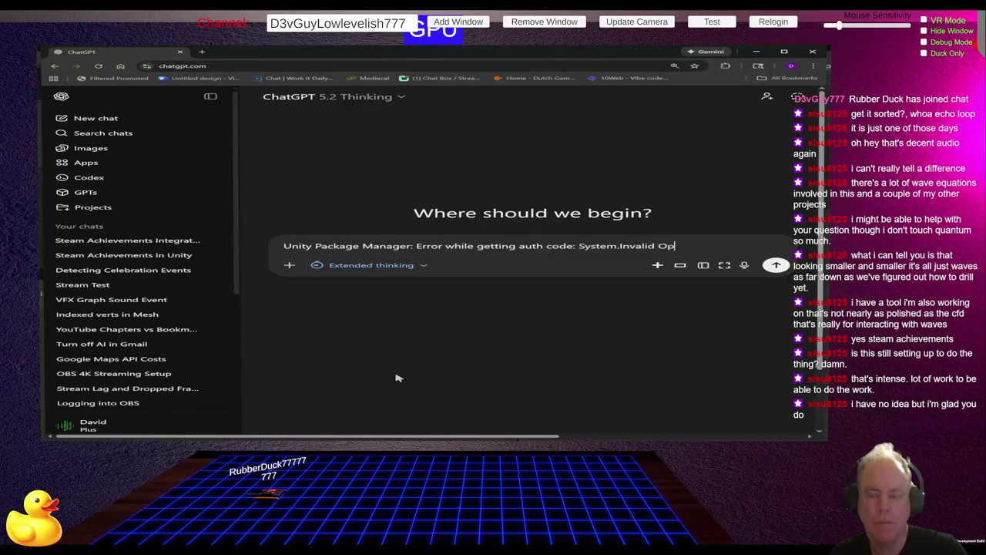
key("BackSpace")
key("BackSpace")
key("BackSpace")
type("O")
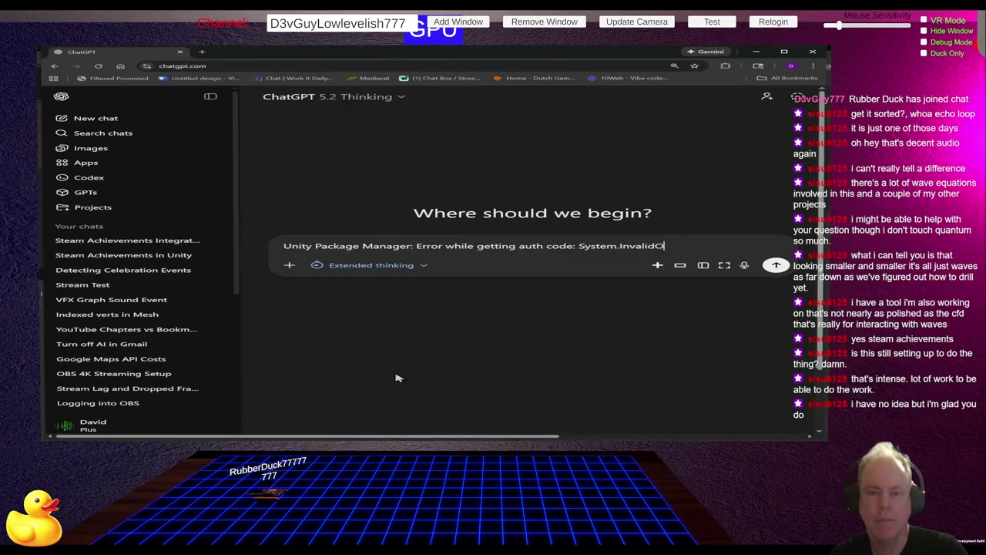
type("peration")
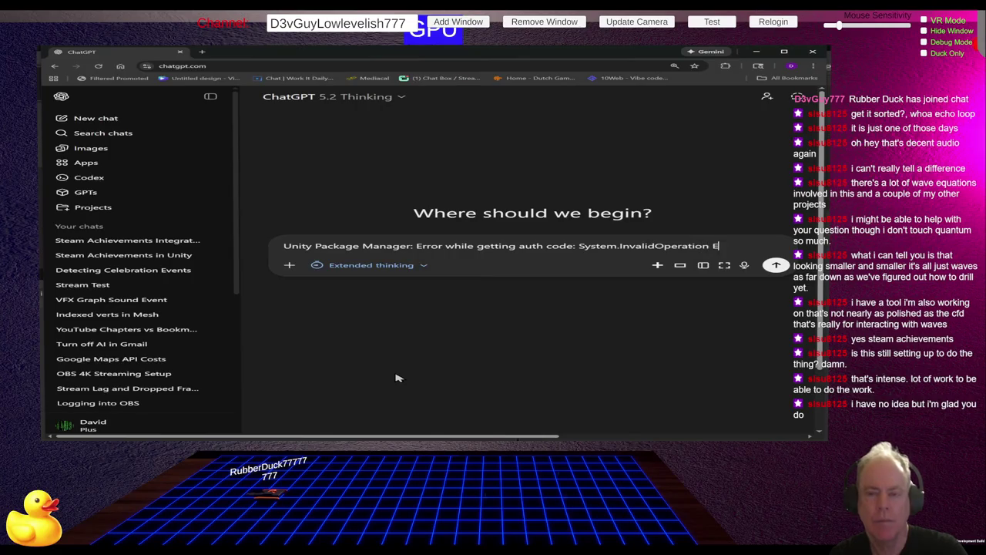
type("Exce")
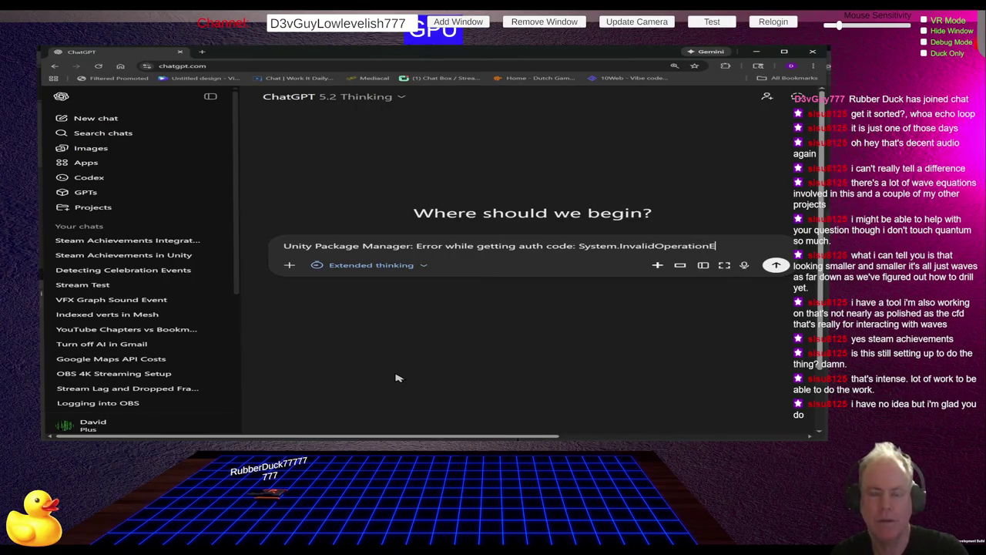
type("pti")
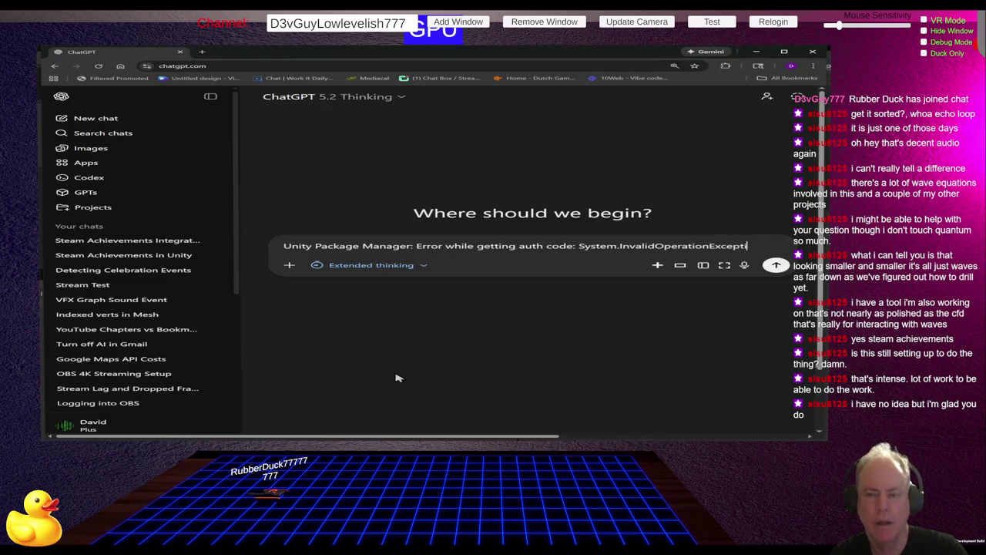
type("on: Faild")
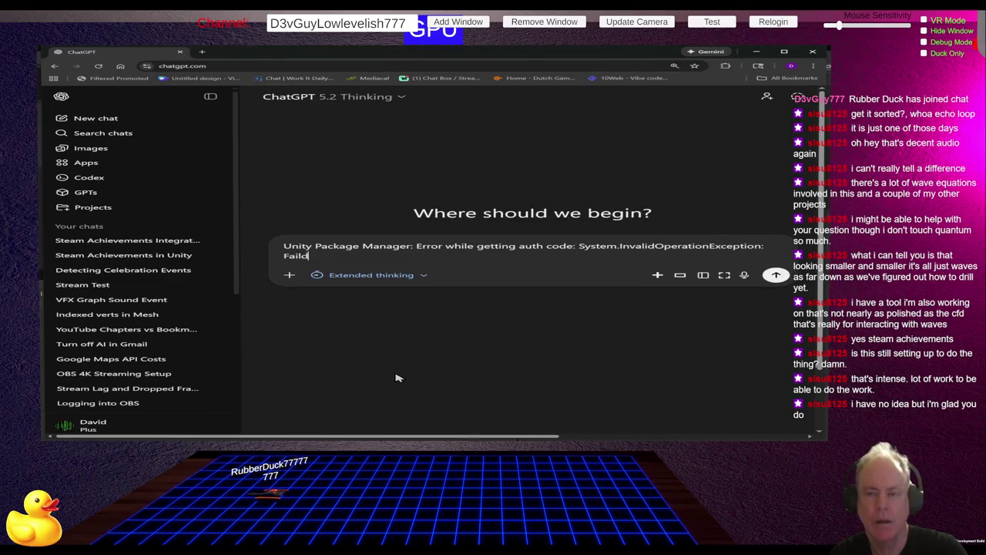
type(" to cll ")
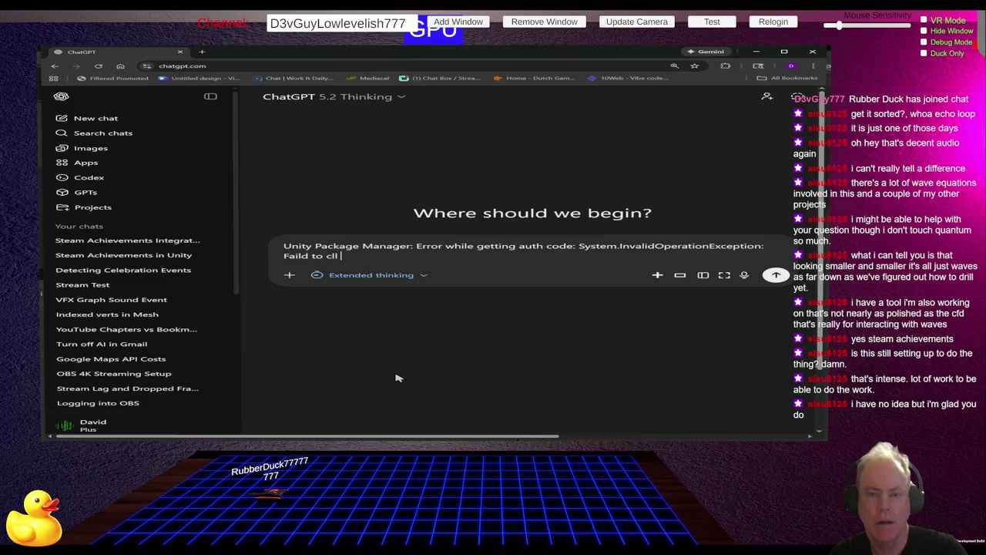
type("Unityu ID")
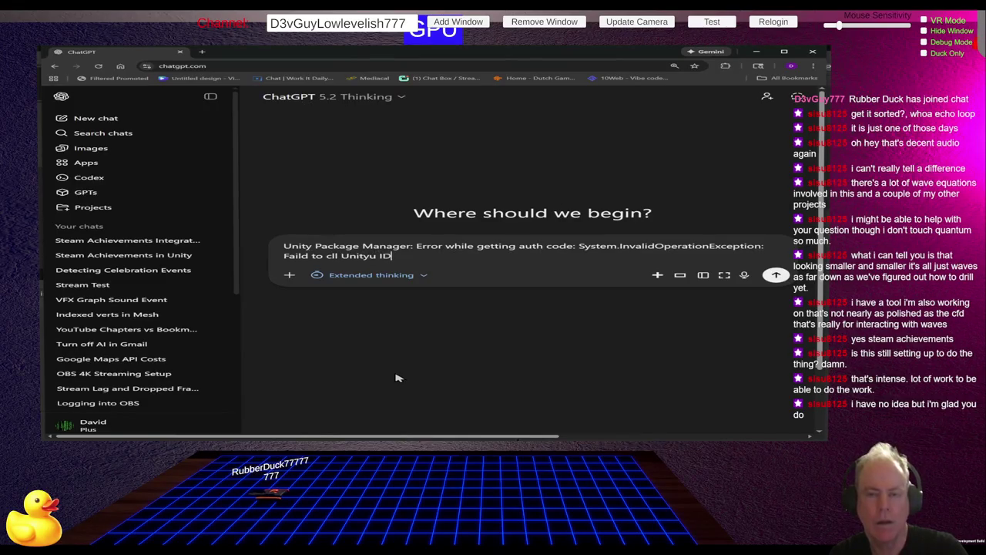
type(" to get auth")
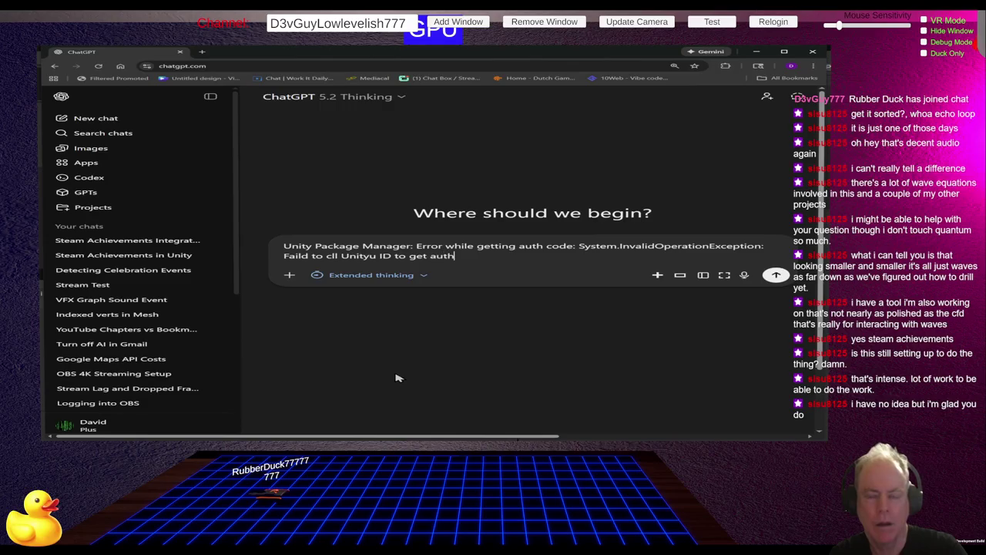
type(" co")
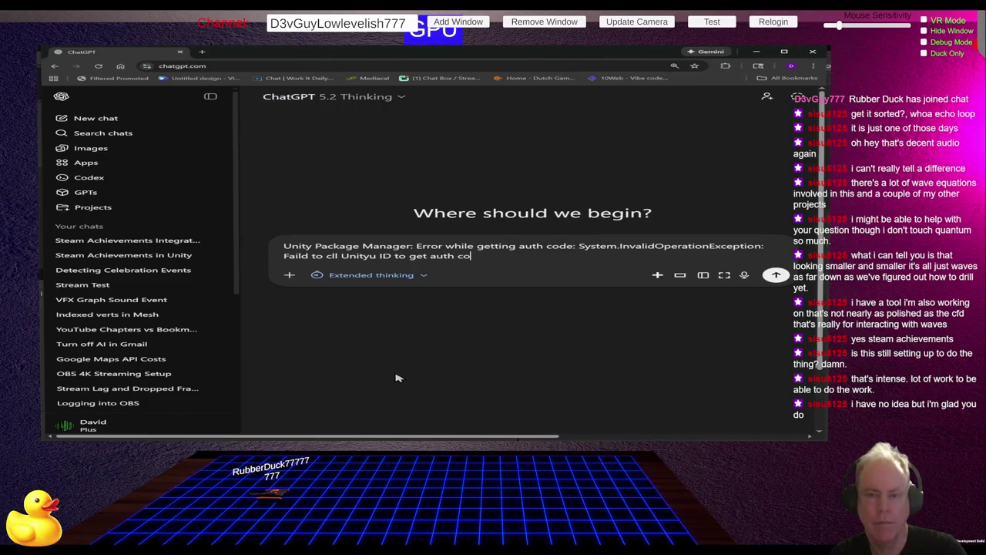
type("de. See console for more detazils")
key("BackSpace")
key("BackSpace")
key("BackSpace")
key("BackSpace")
key("BackSpace")
key("BackSpace")
type("tails")
key("Return")
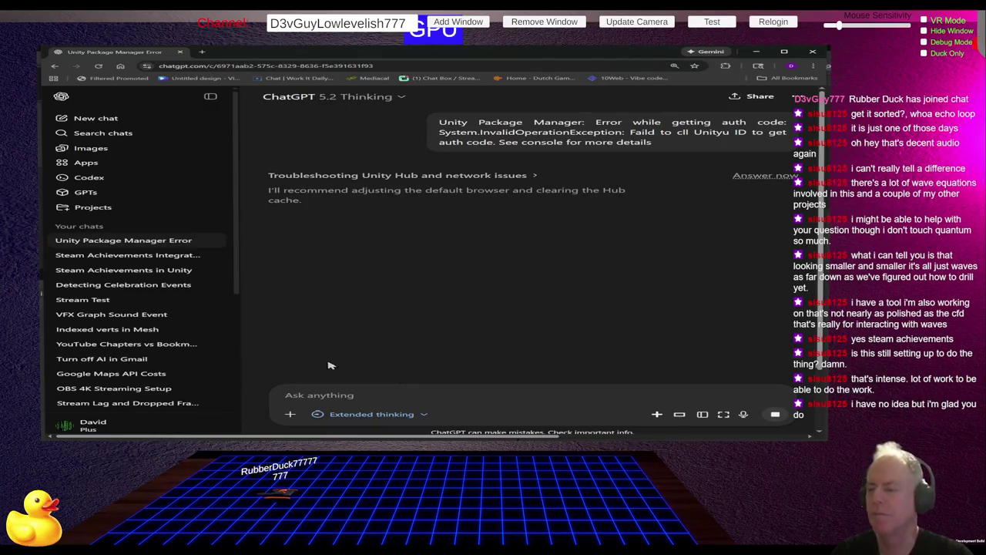
key("alt+Tab")
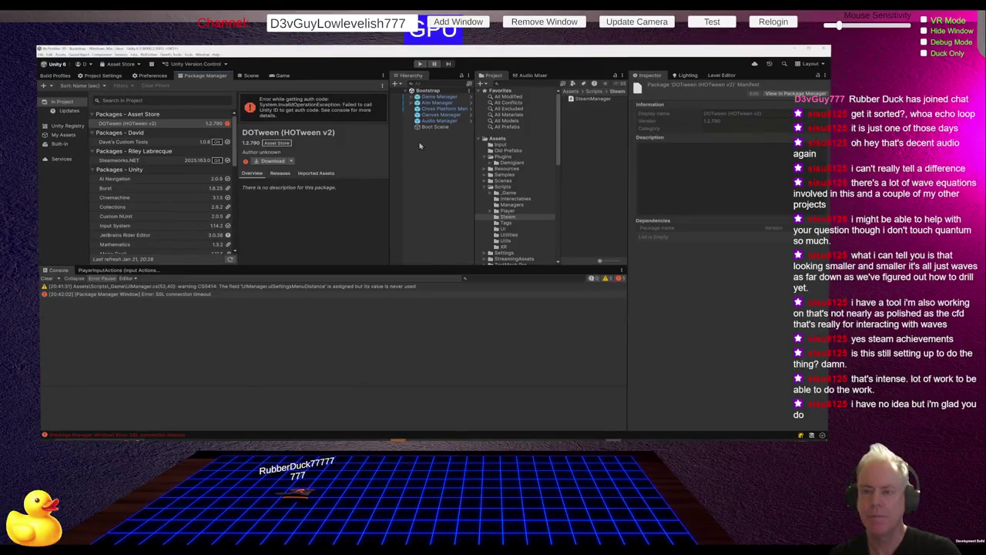
Step: Create an empty GameObject named 'Steam Manager' in the Hierarchy and add the Steam Manager script component
right_click(420, 145)
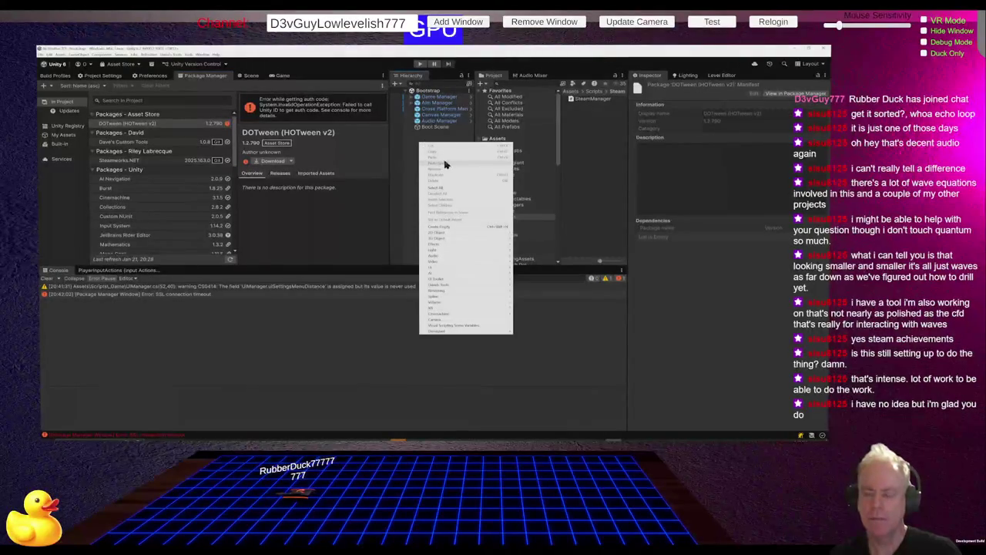
left_click(447, 228)
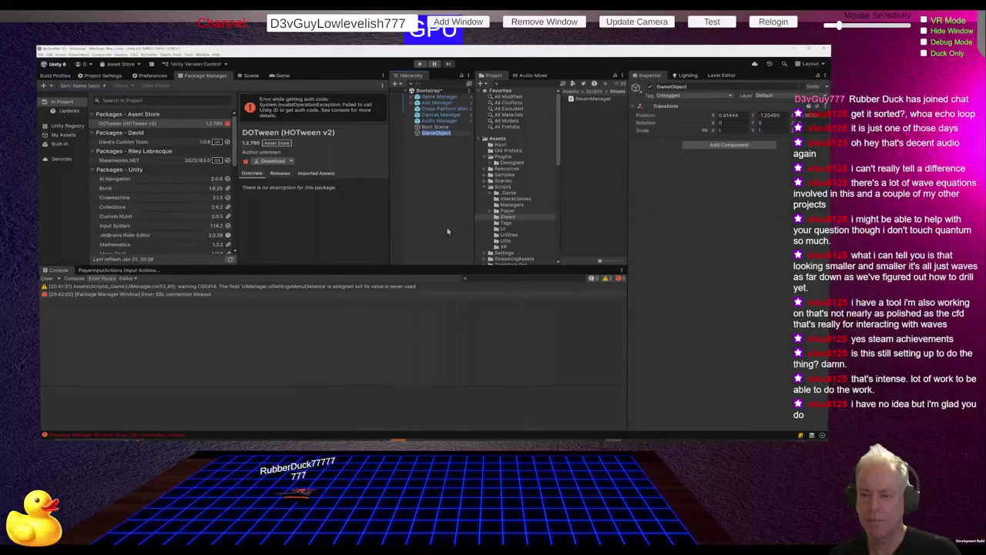
type("Stea")
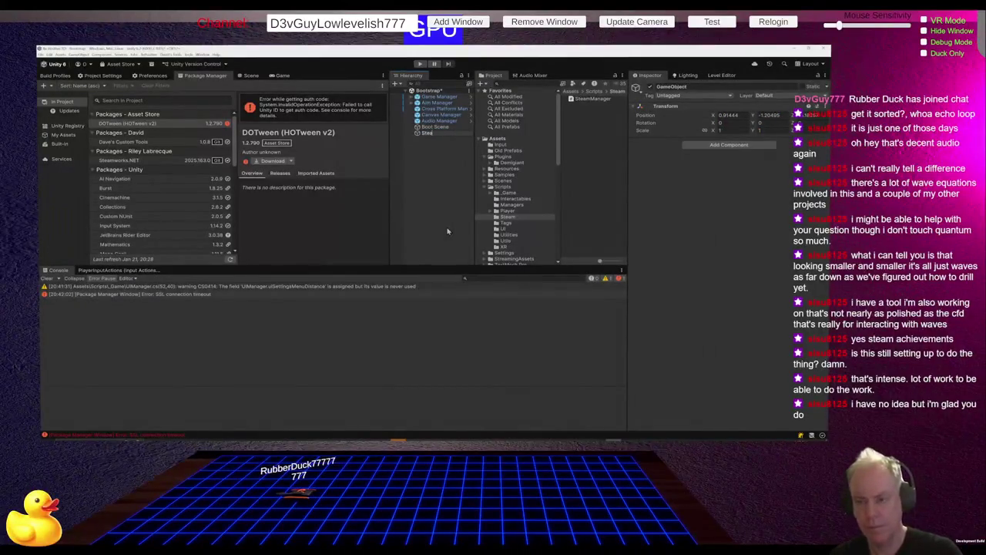
type("m Manager")
key("Return")
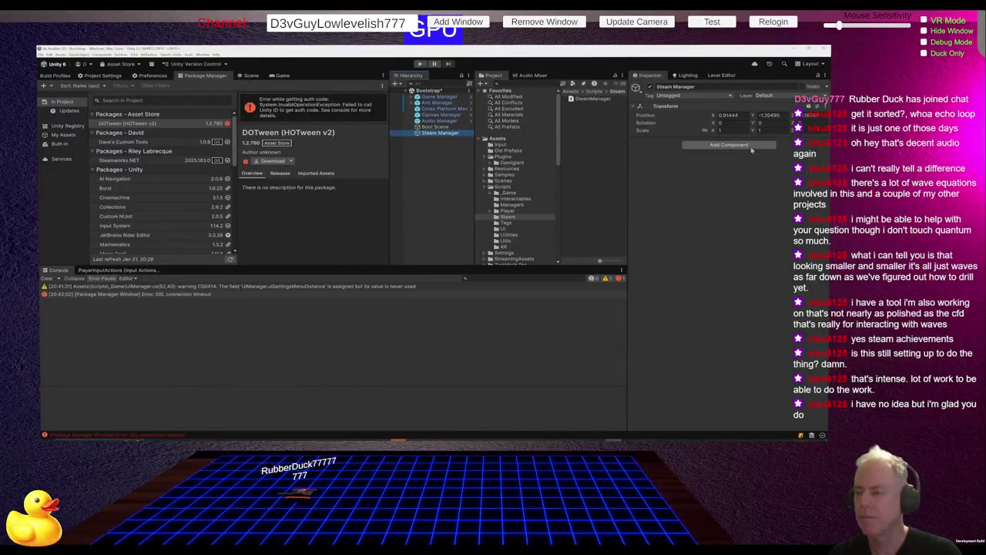
left_click(729, 145)
type("ste")
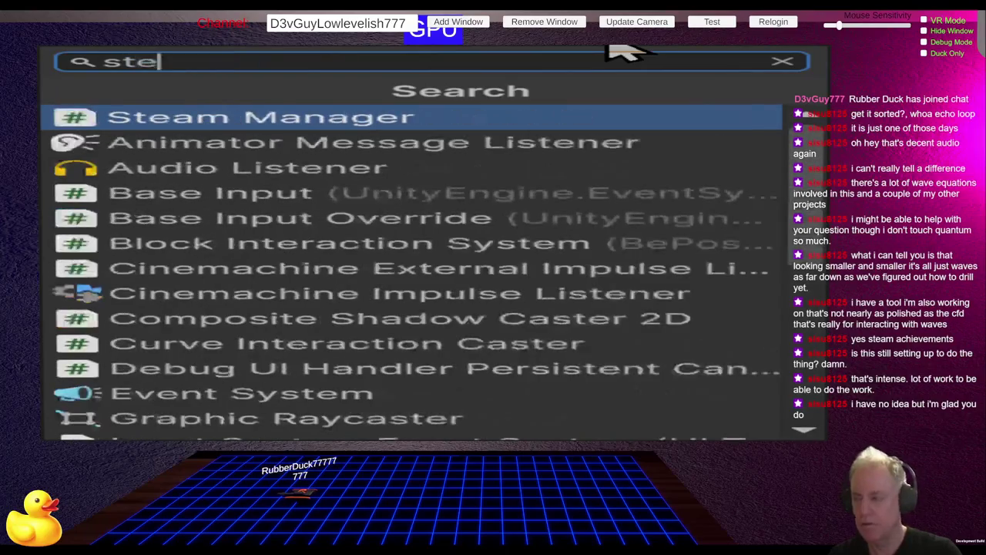
left_click(171, 123)
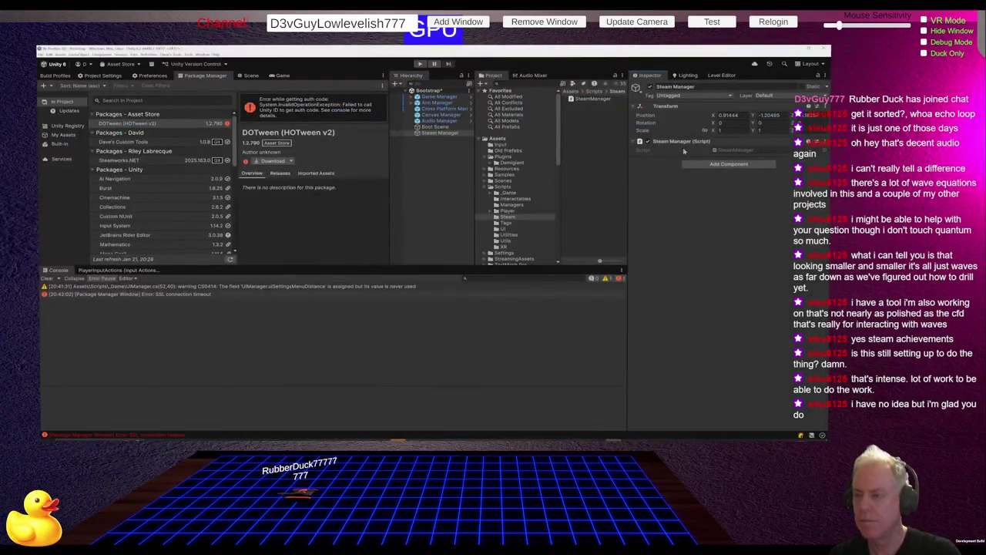
Step: Open SteamManager.cs in Rider and review the duplicate-instance check in Awake
double_click(728, 154)
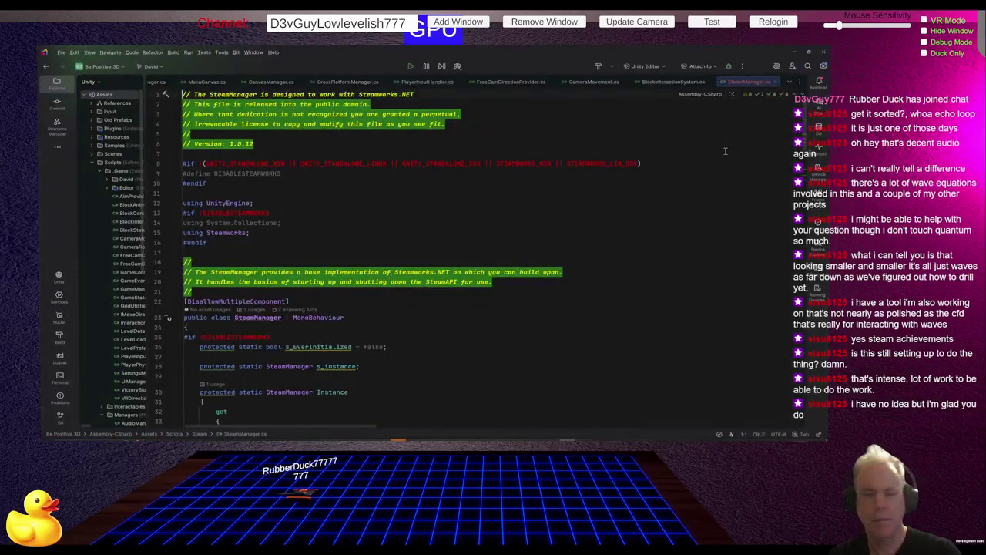
scroll(338, 189, "down", 3)
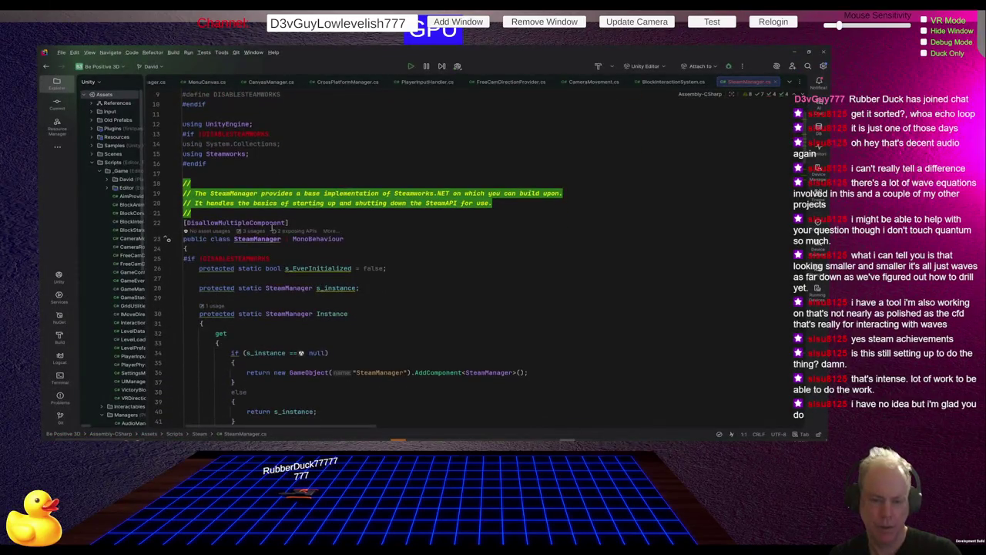
scroll(390, 228, "down", 3)
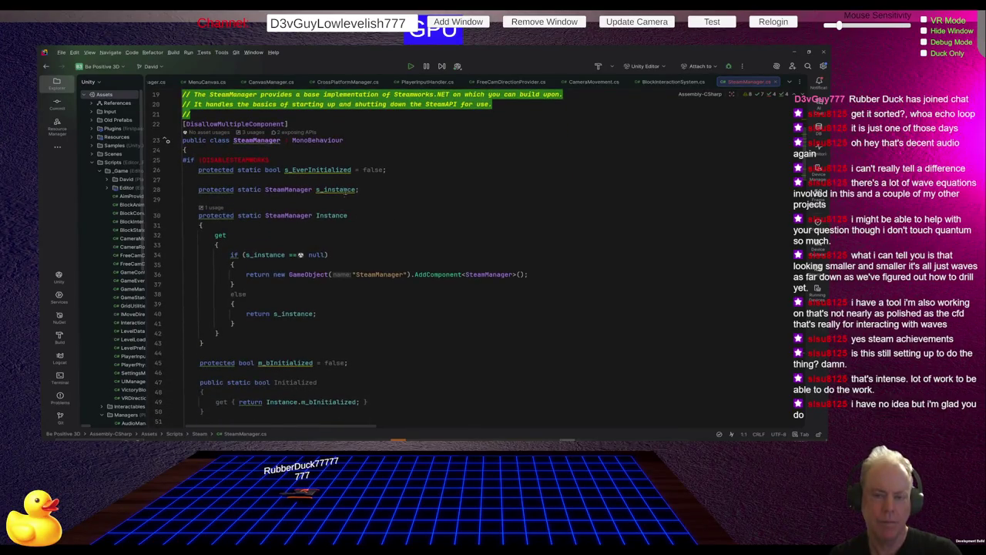
scroll(322, 230, "down", 2)
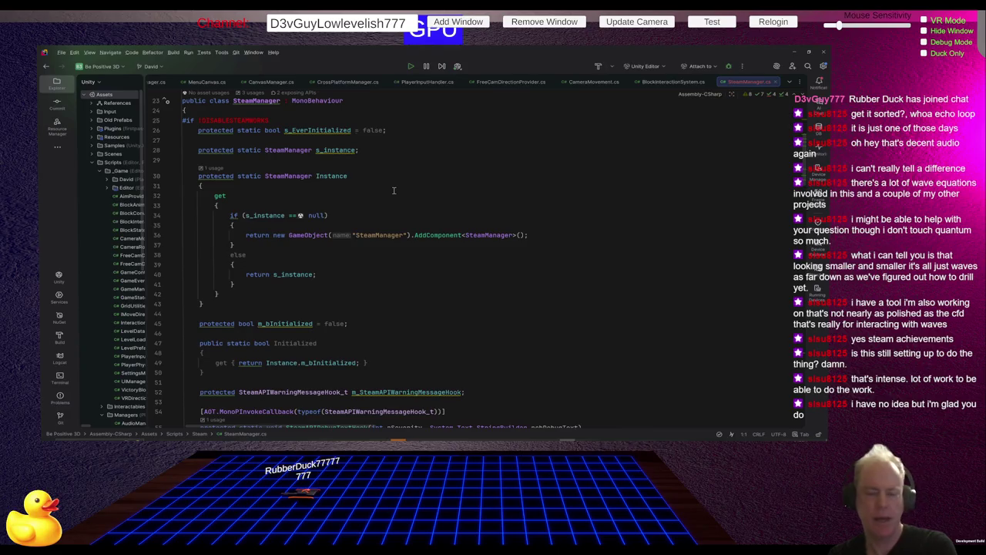
scroll(390, 190, "down", 10)
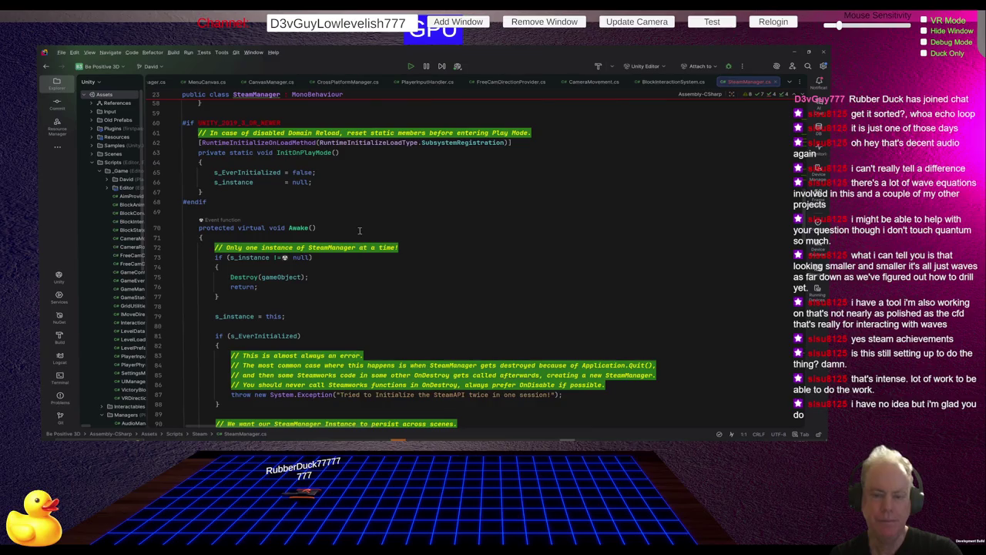
scroll(360, 231, "up", 1)
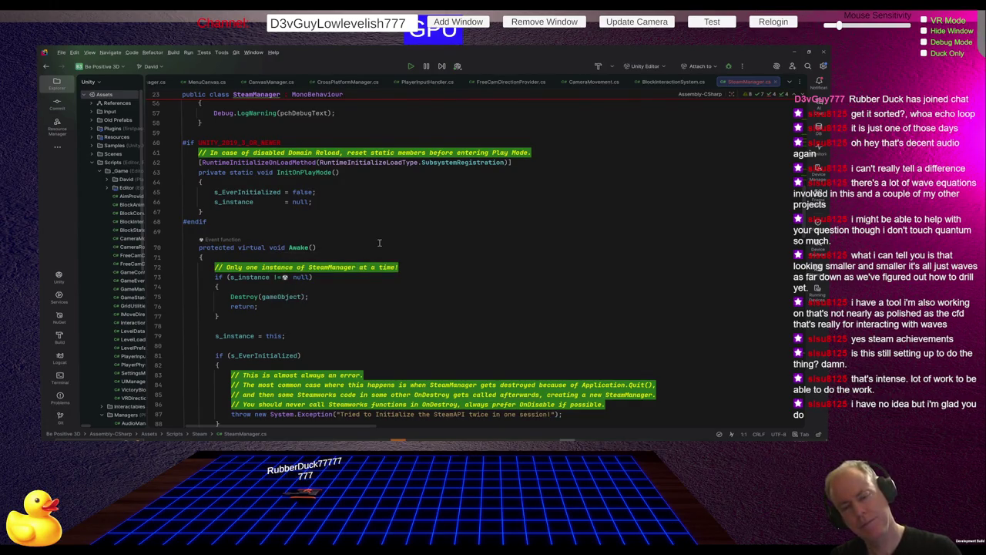
left_click(305, 247)
scroll(340, 199, "down", 2)
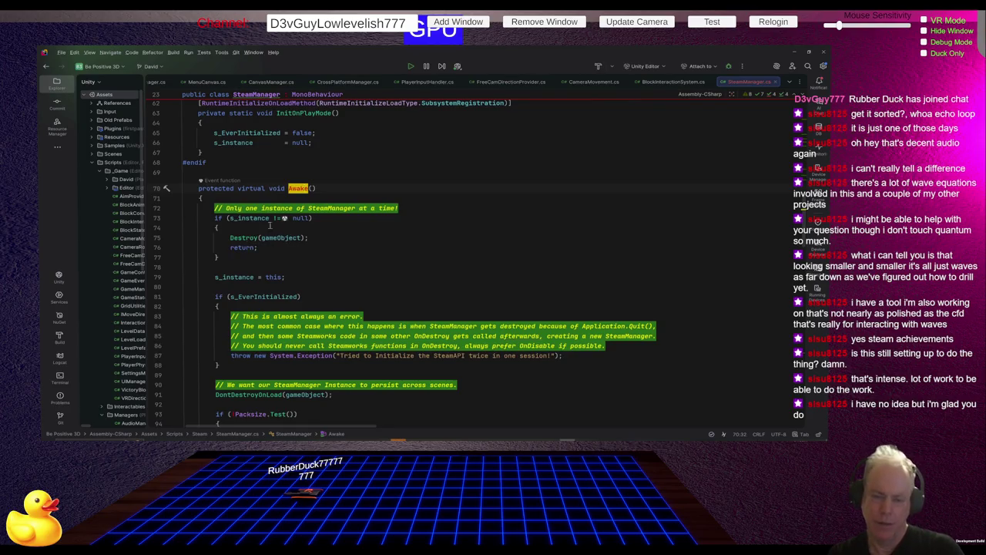
left_click_drag(195, 217, 370, 264)
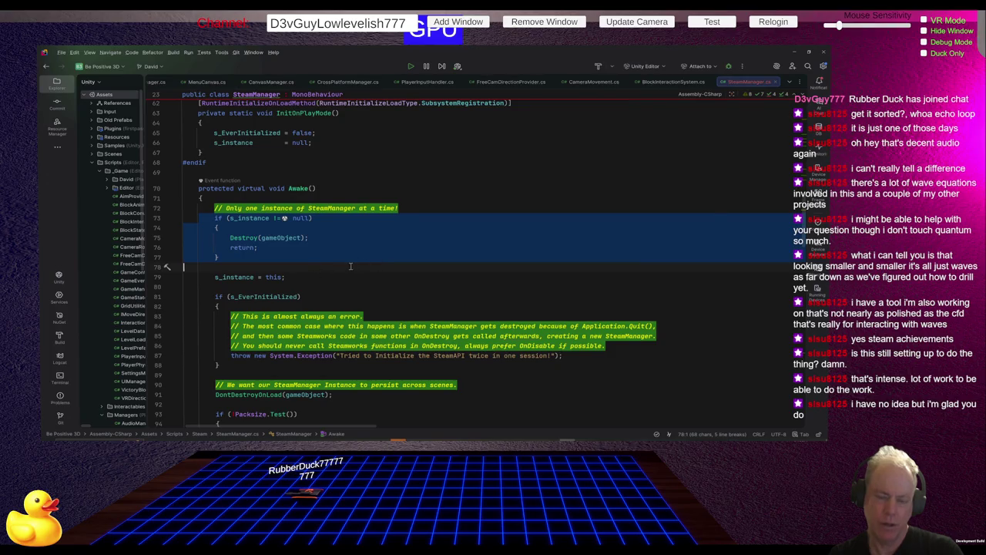
scroll(365, 280, "down", 2)
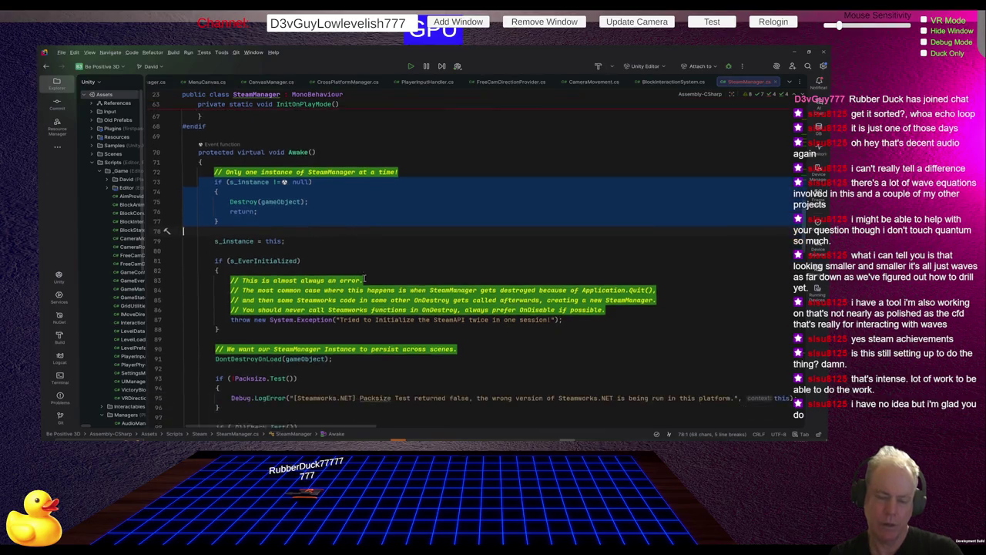
Step: Highlight every s_EverInitialized usage and scroll through them, then return to ChatGPT
left_click(279, 257)
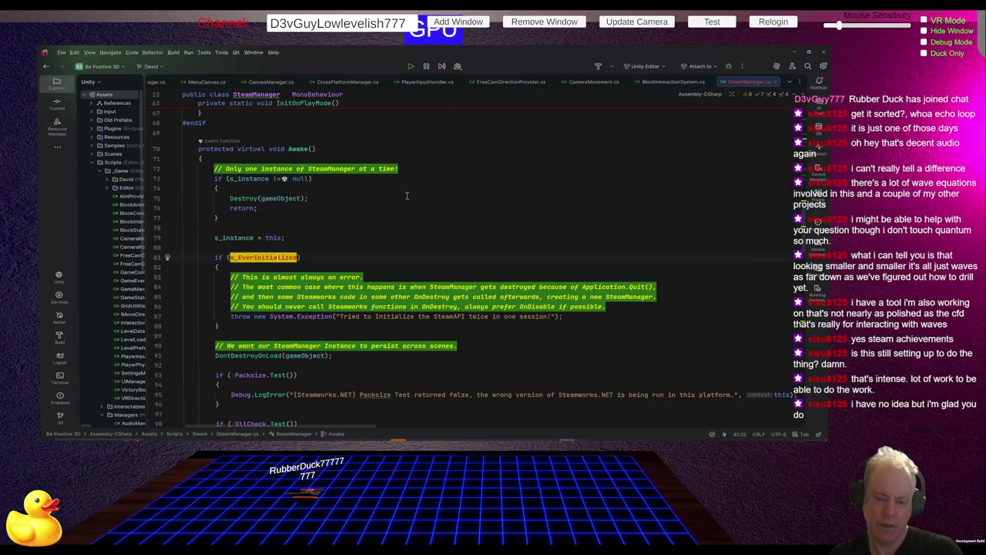
scroll(417, 228, "down", 2)
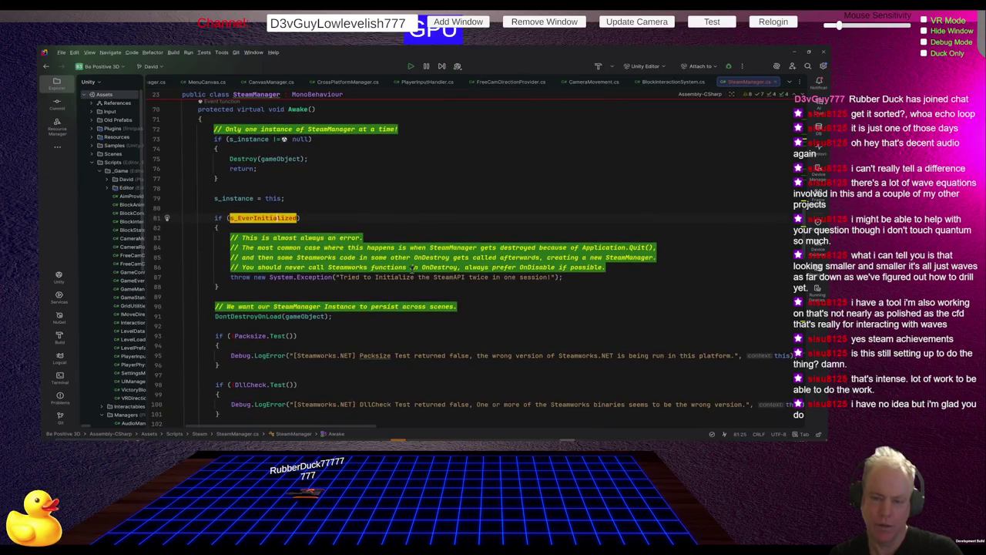
scroll(331, 286, "up", 8)
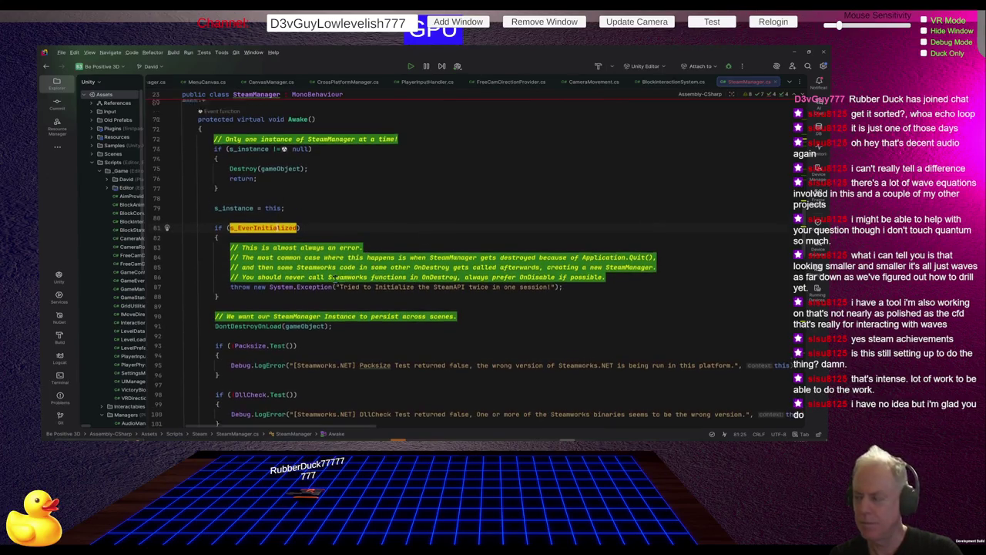
scroll(331, 286, "up", 2)
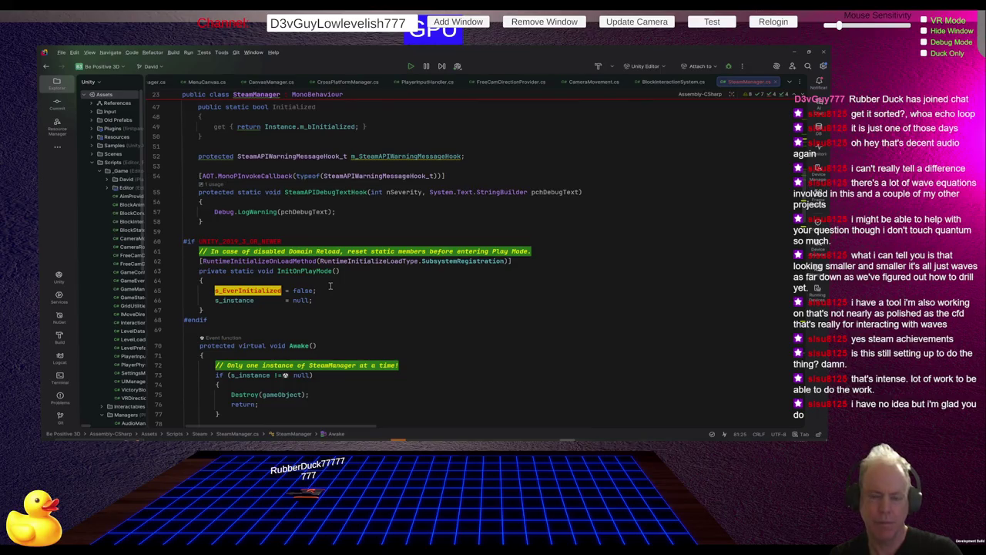
scroll(330, 286, "up", 10)
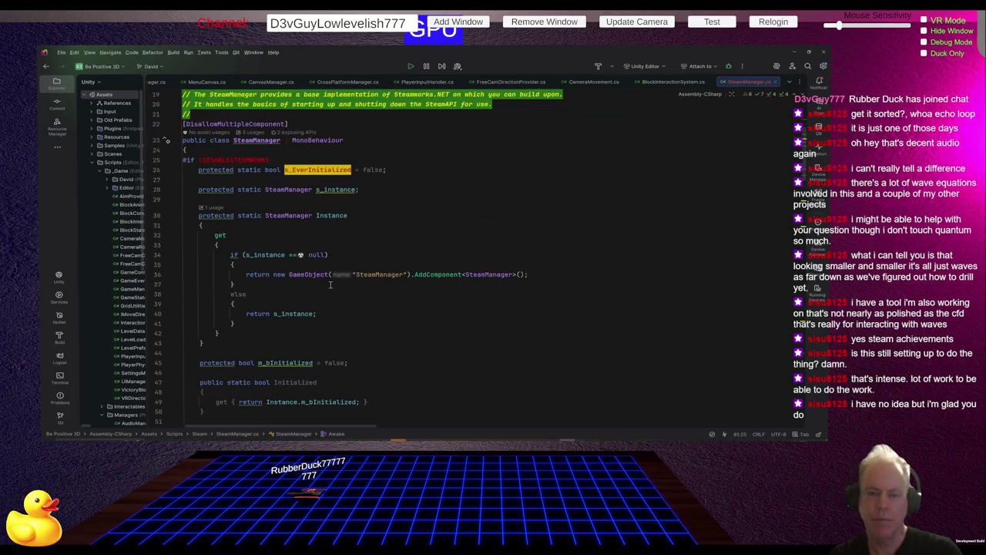
scroll(331, 285, "down", 20)
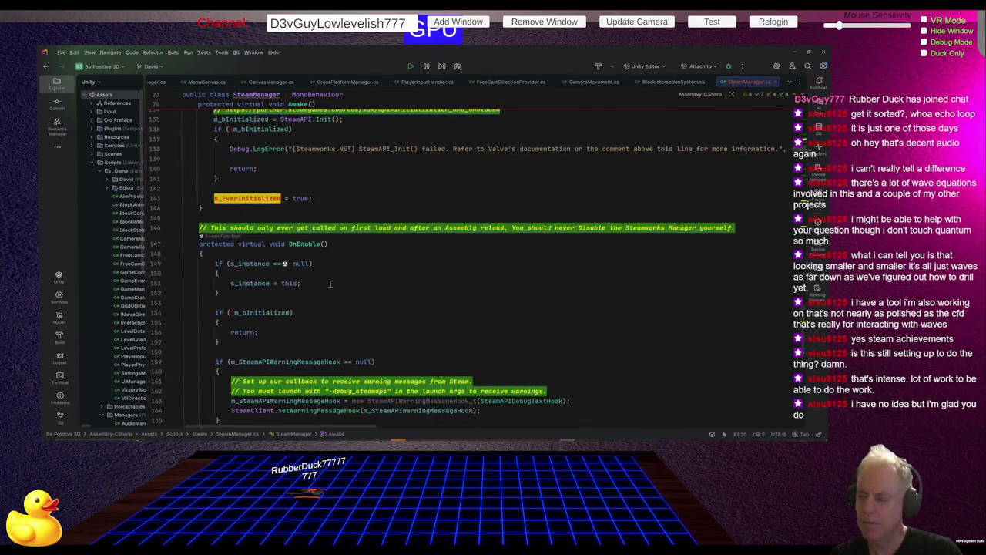
scroll(330, 283, "up", 3)
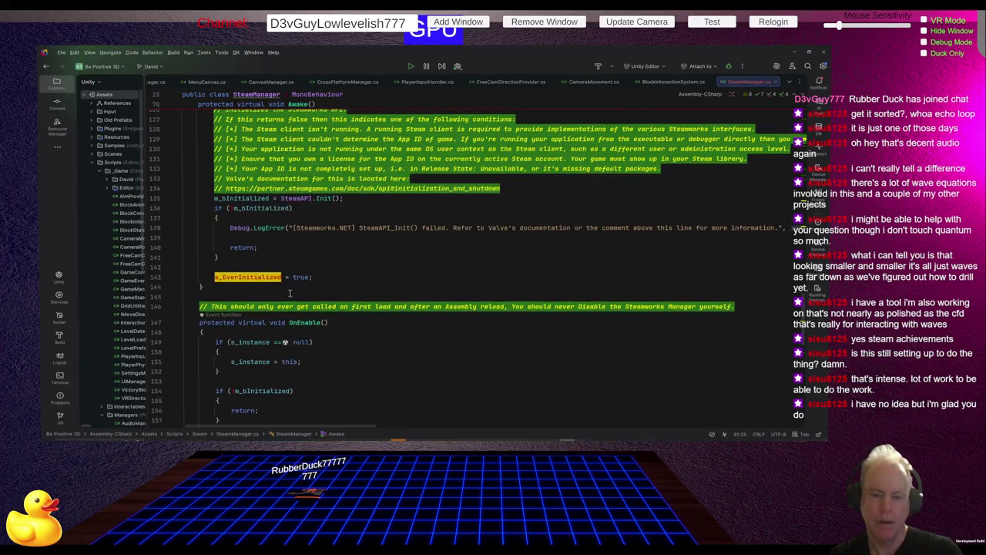
scroll(299, 276, "up", 4)
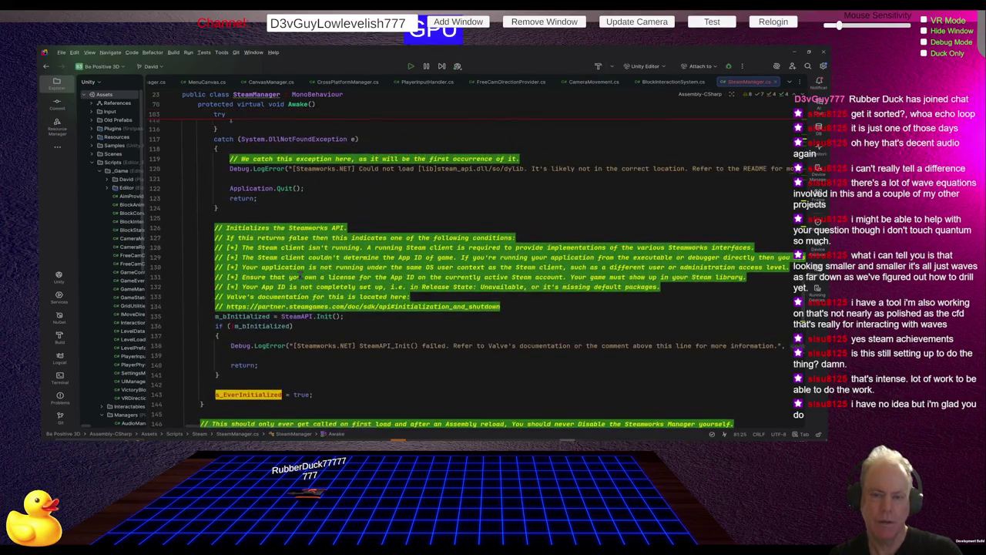
scroll(300, 276, "up", 7)
scroll(301, 277, "up", 9)
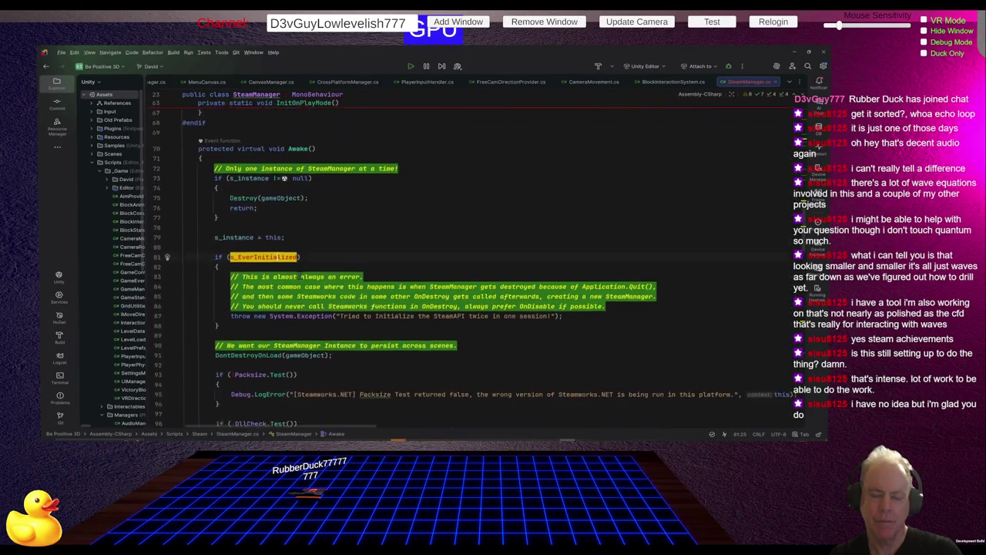
scroll(301, 277, "down", 4)
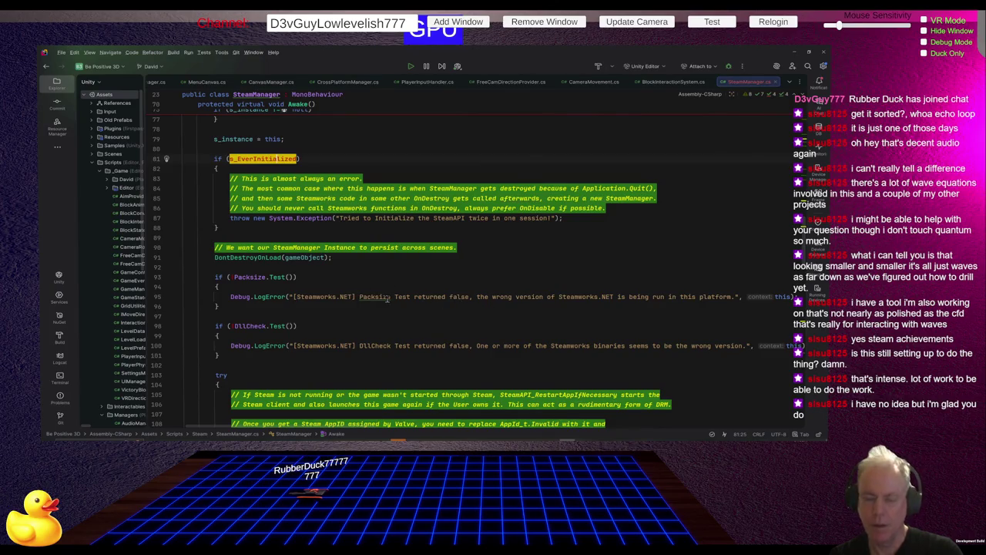
key("alt+Tab")
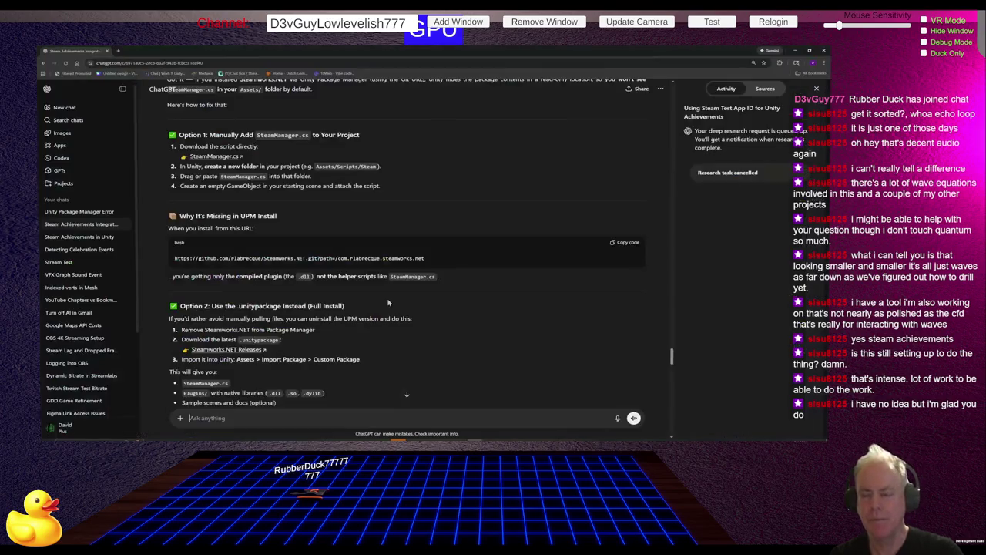
Step: Read ChatGPT's Step 2: locate SteamManager.cs, attach it to an empty GameObject, verify; return to Unity
scroll(385, 311, "up", 15)
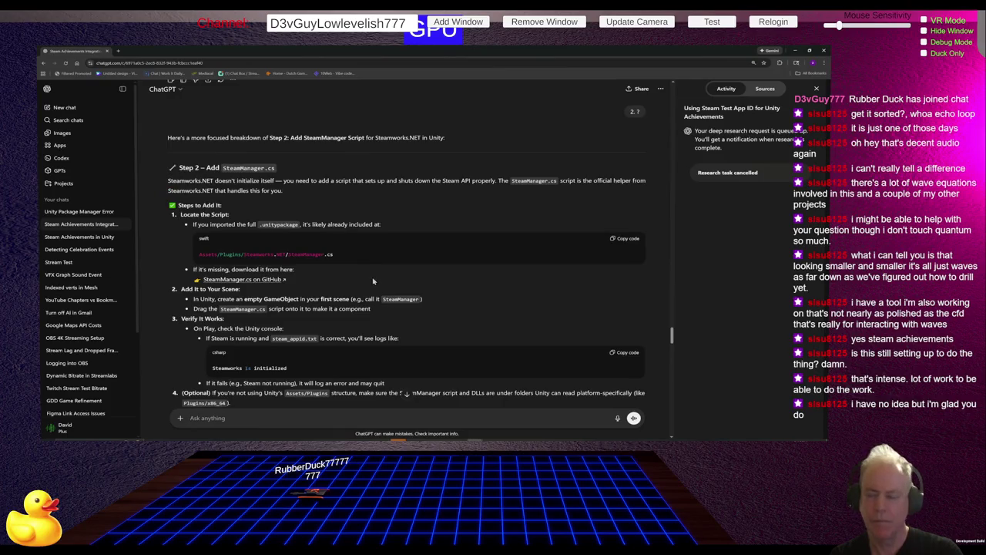
scroll(373, 282, "up", 2)
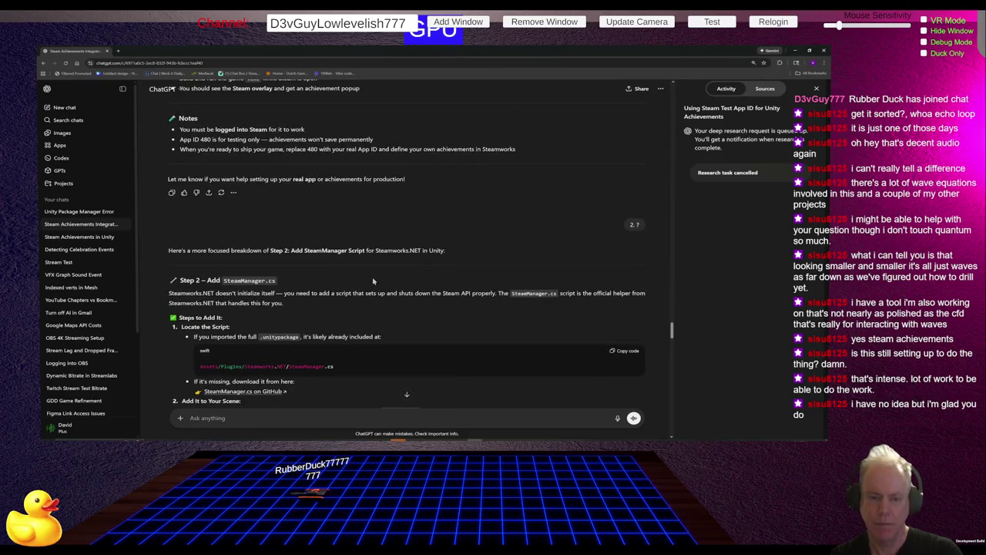
scroll(373, 281, "up", 1)
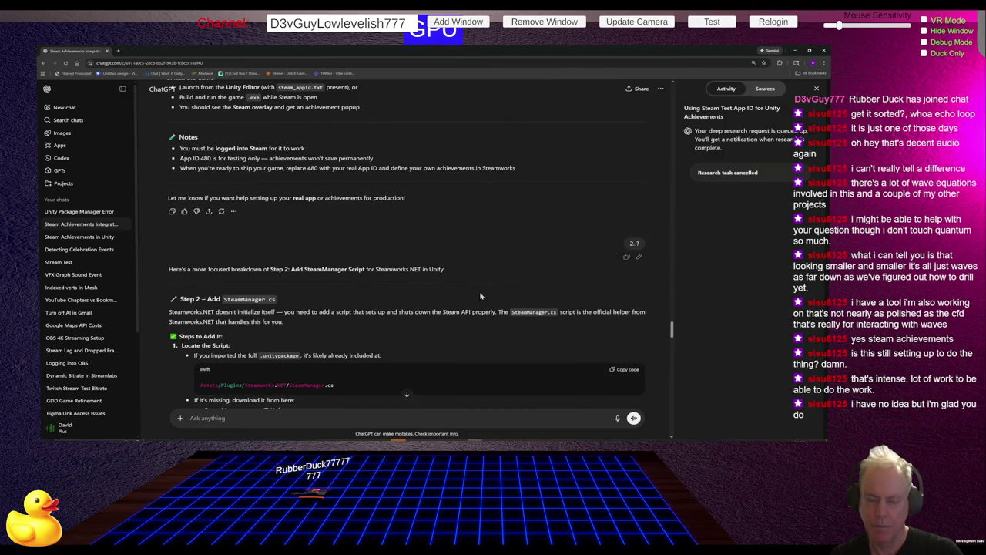
scroll(482, 296, "down", 2)
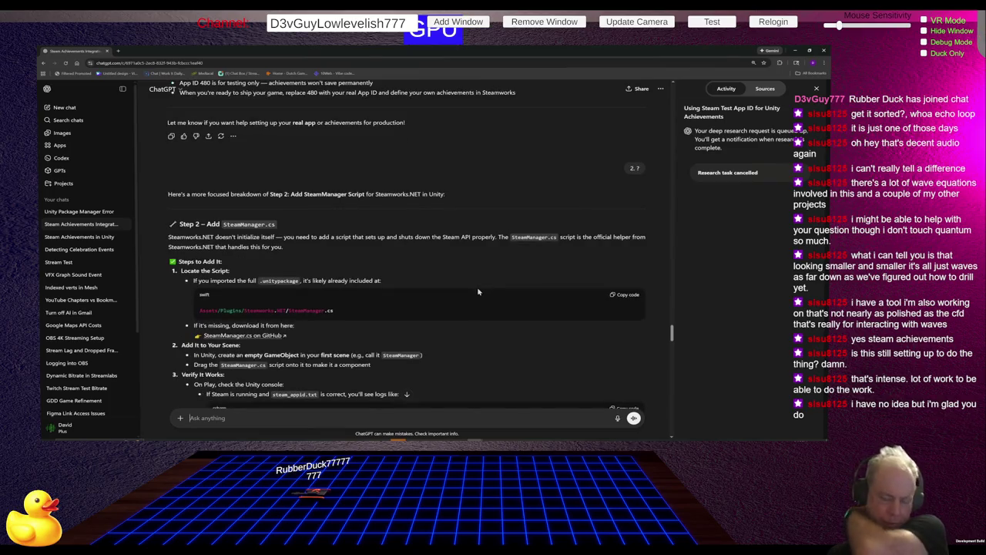
scroll(478, 293, "down", 1)
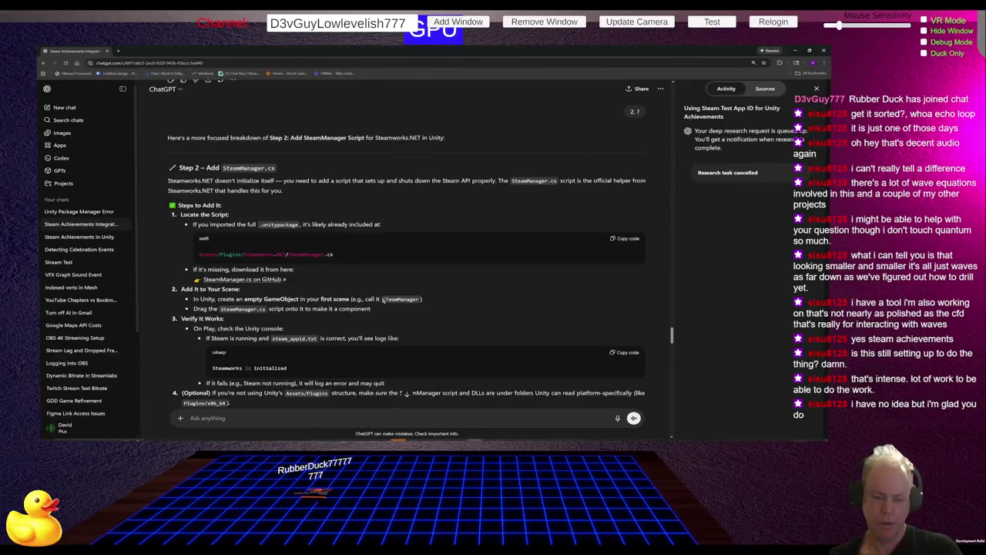
scroll(385, 300, "down", 1)
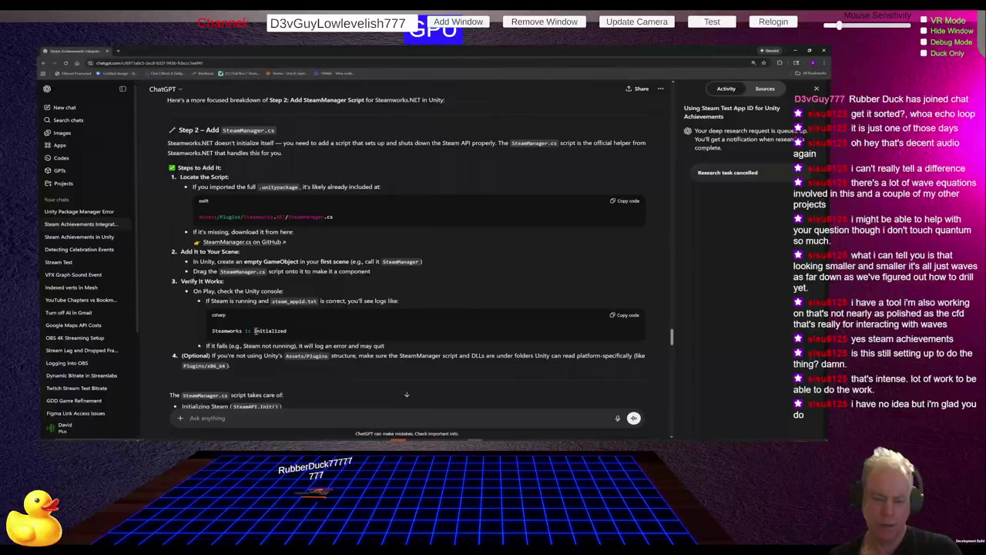
key("alt+Tab")
key("alt+Tab")
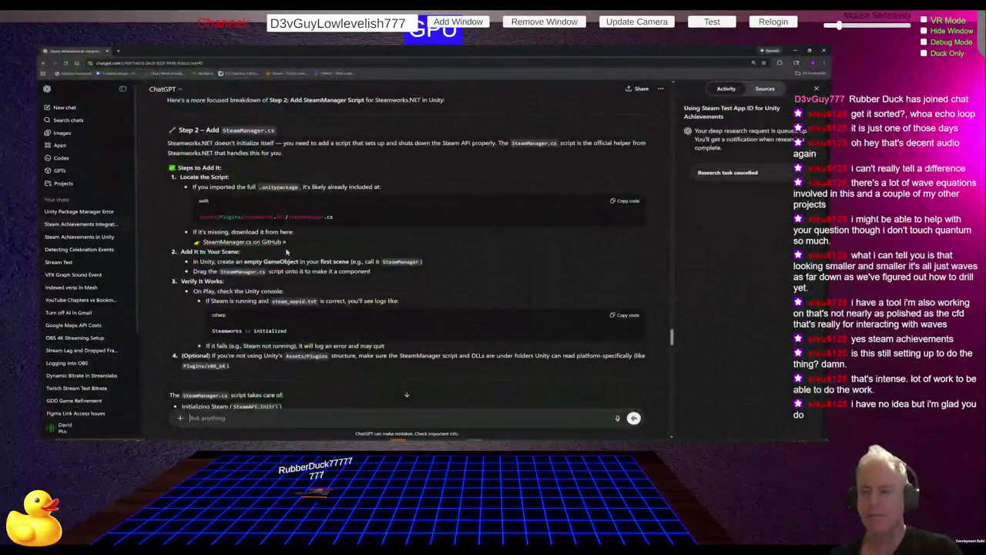
key("alt+Tab")
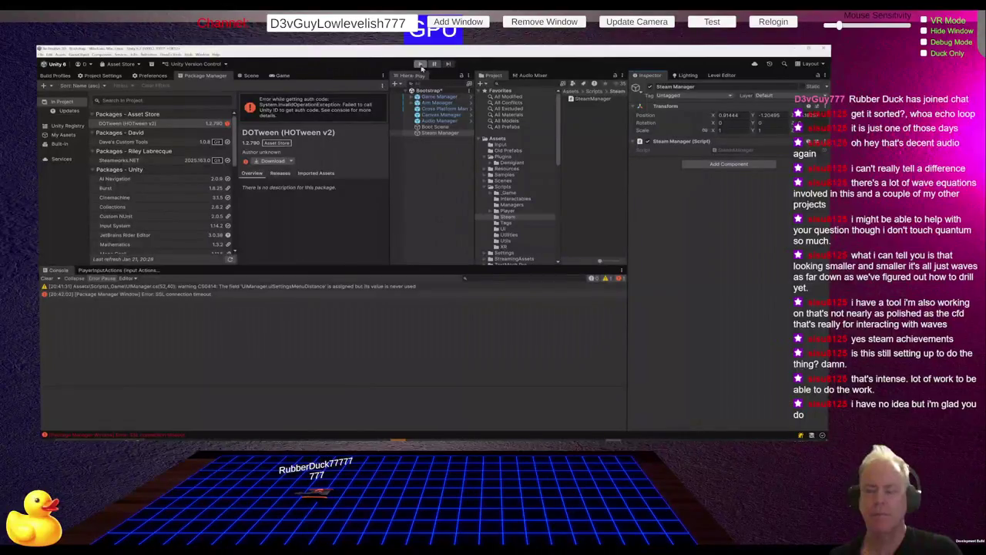
Step: Enter play mode, inspect the SSL connection timeout error, and clear the Console
left_click(420, 63)
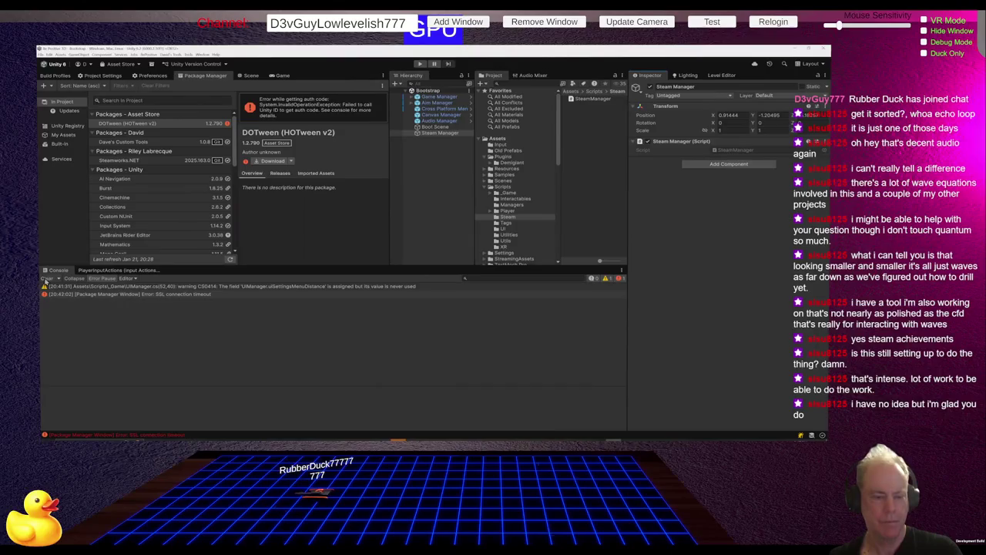
left_click(148, 296)
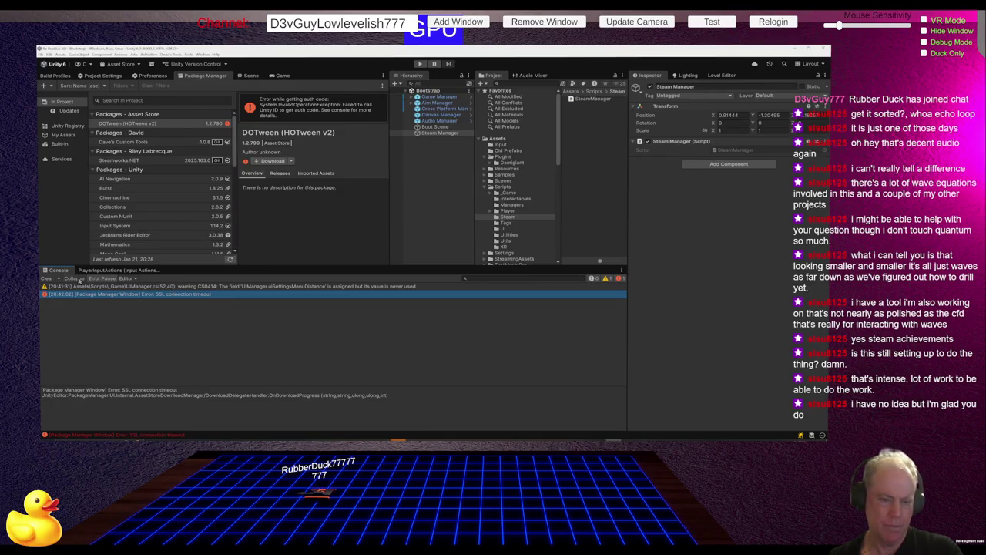
left_click(47, 279)
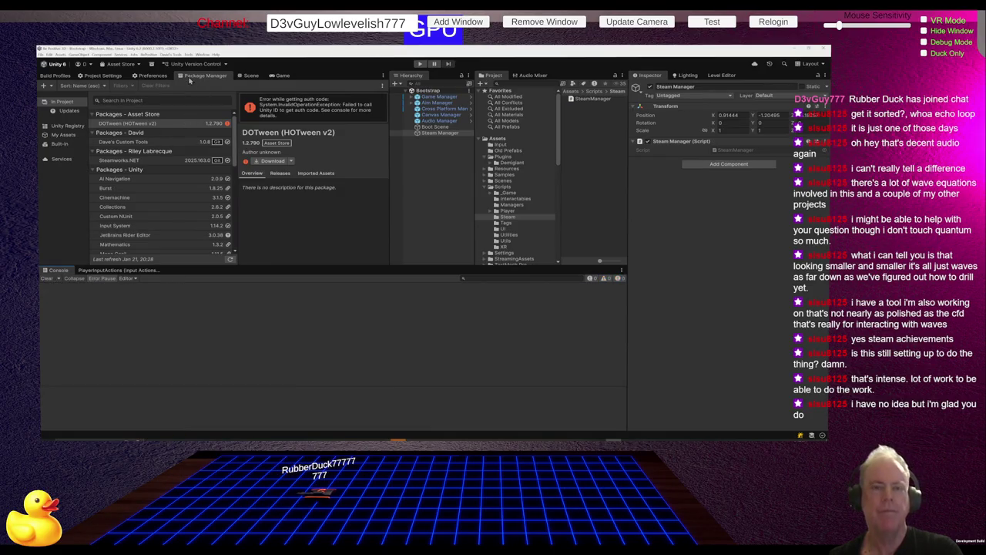
Step: Replay, look for Steam Manager under DontDestroyOnLoad, then stop and clear the Console
left_click(418, 65)
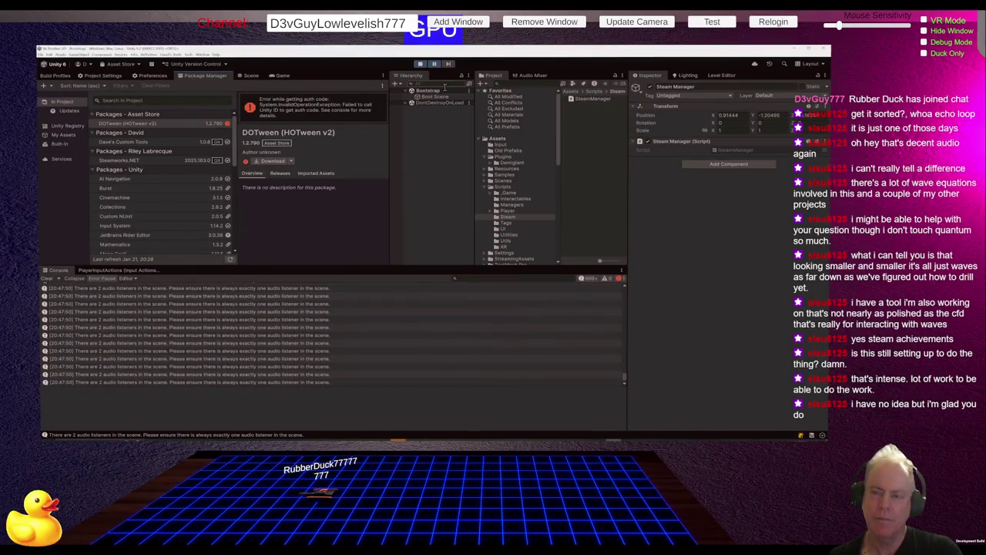
left_click(407, 103)
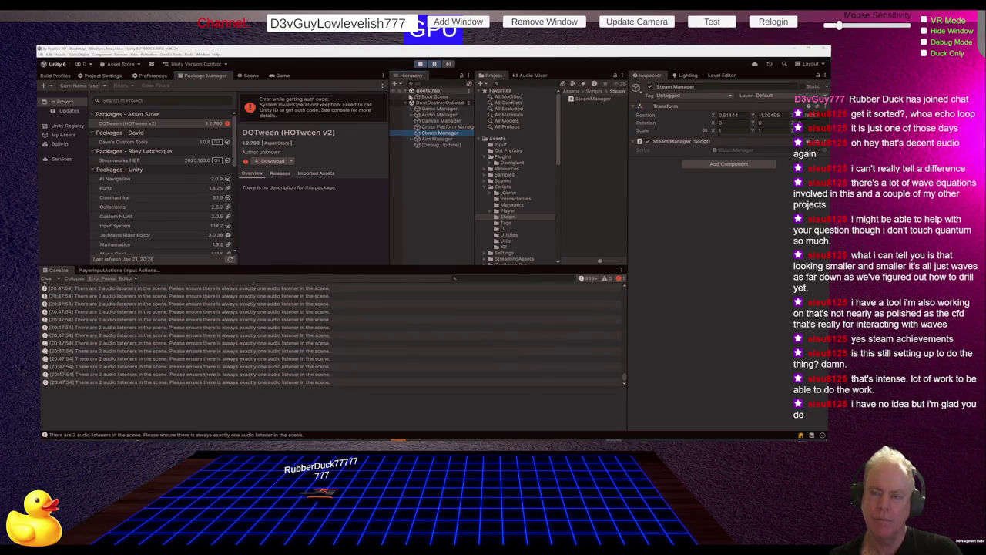
left_click(458, 302)
left_click_drag(626, 373, 626, 279)
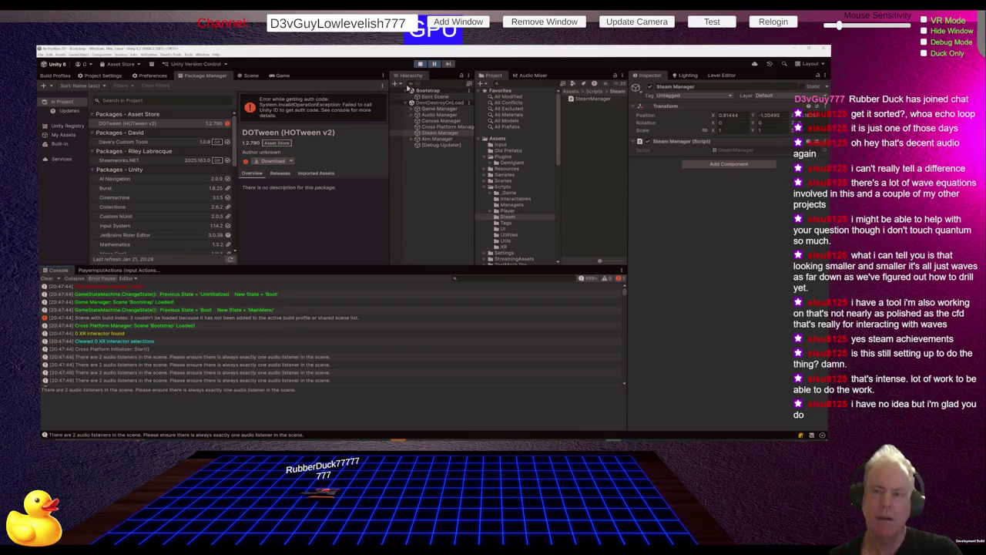
left_click(420, 65)
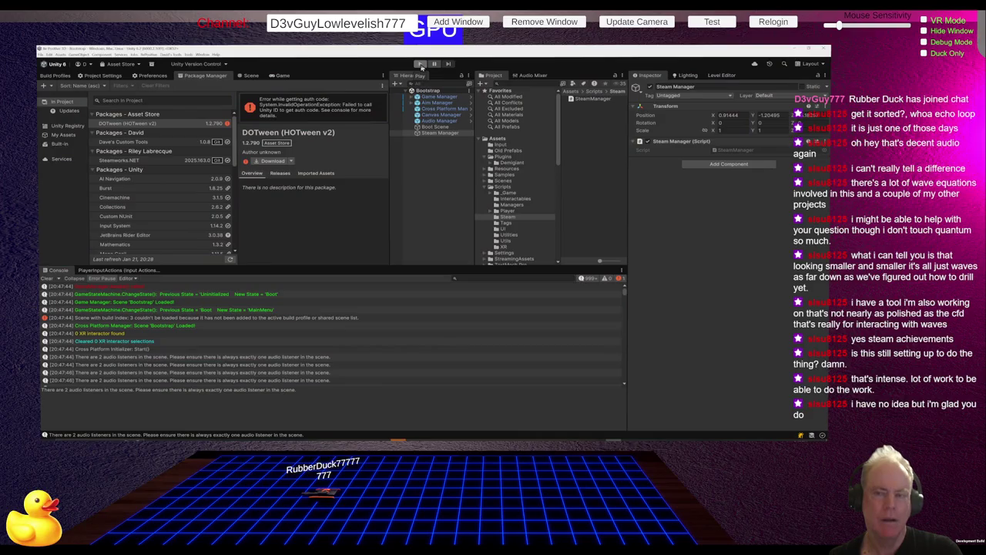
left_click(48, 279)
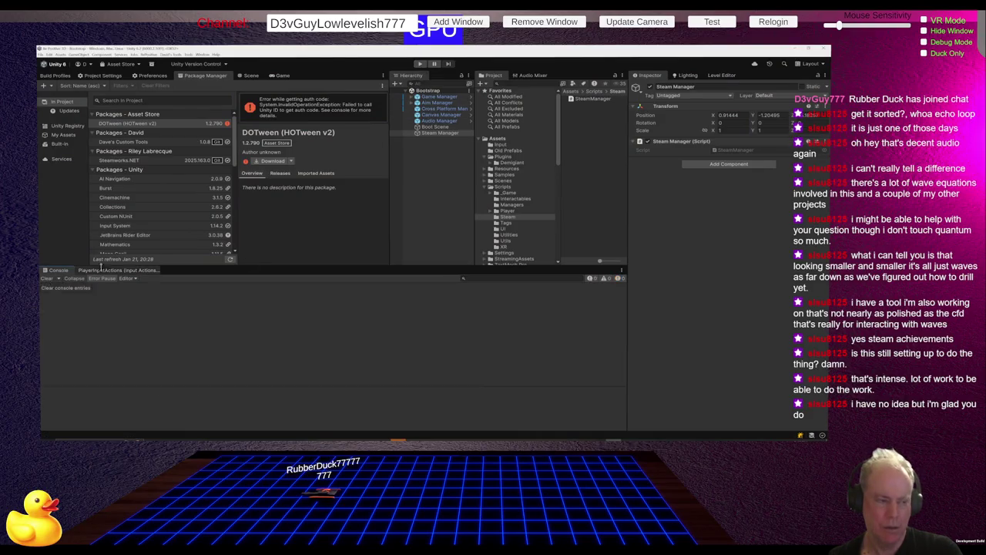
left_click(55, 76)
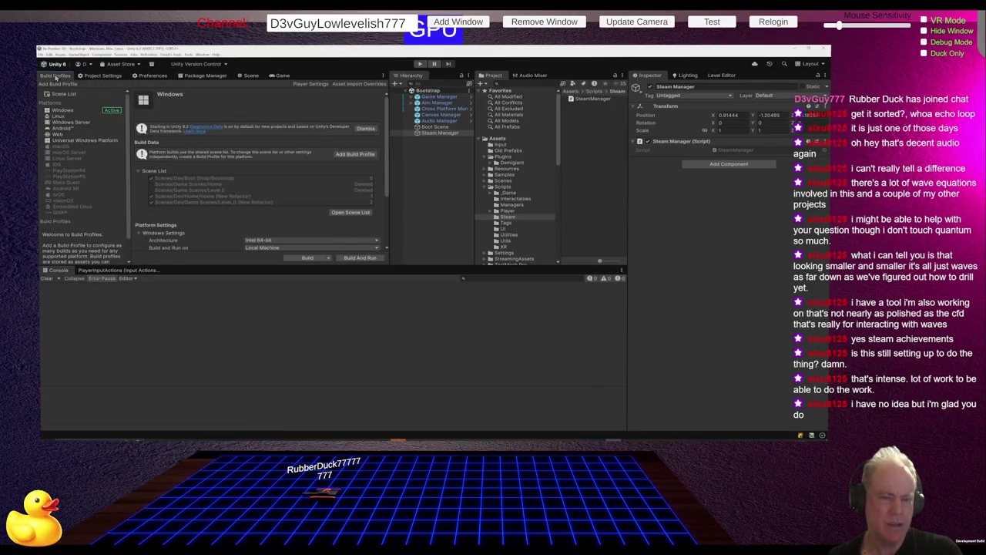
Step: Remove the deleted Home and level scene entries from the build Scene List
left_click(74, 95)
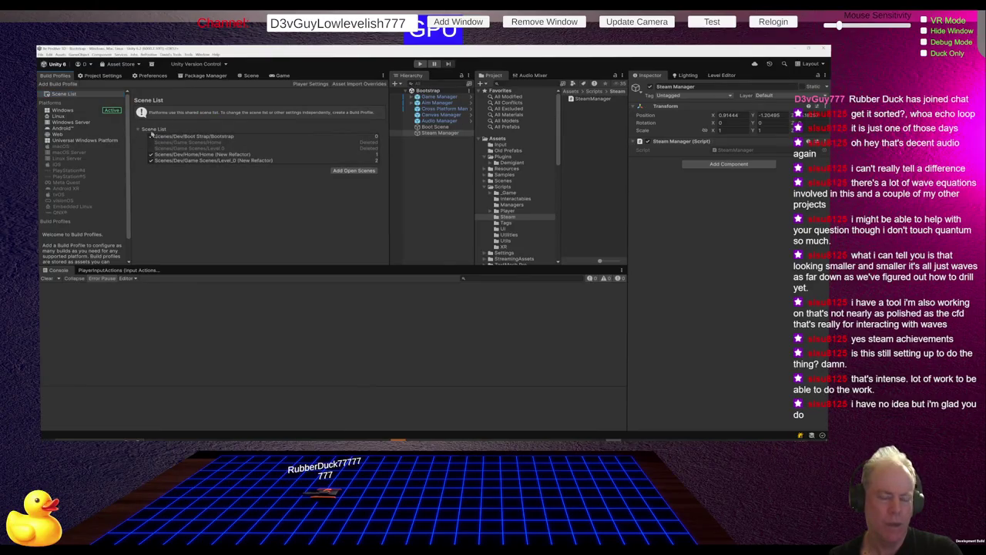
left_click(223, 143)
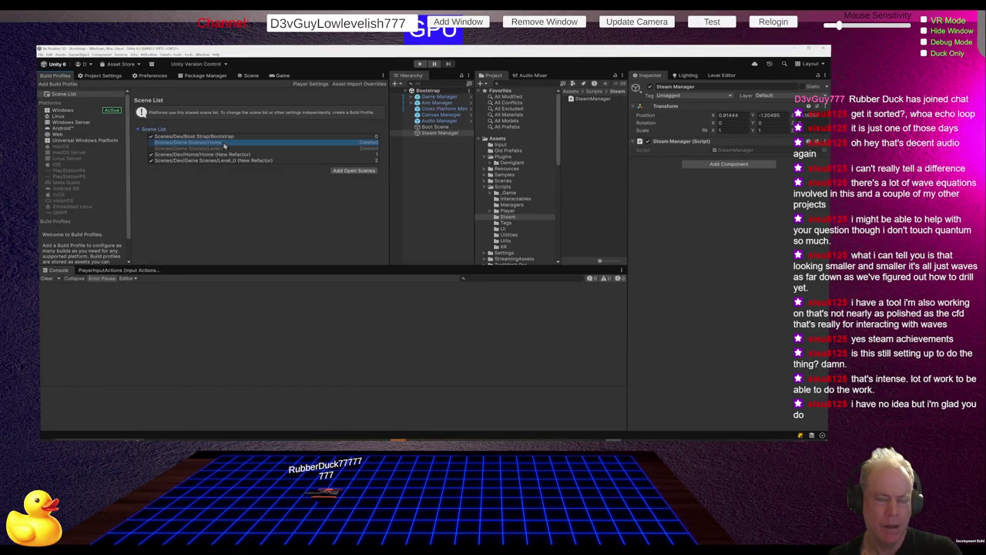
right_click(224, 145)
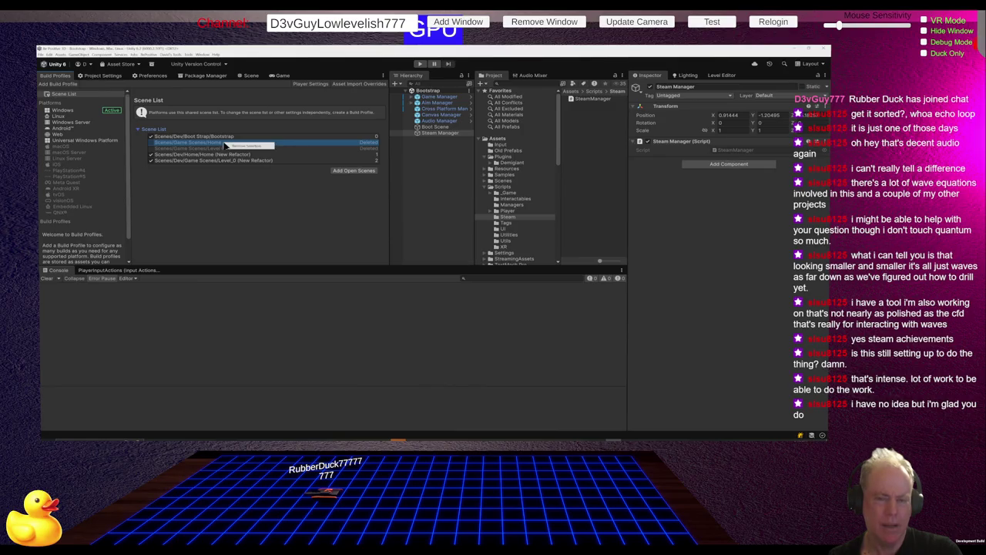
left_click(232, 151)
left_click(224, 143)
right_click(223, 143)
left_click(245, 148)
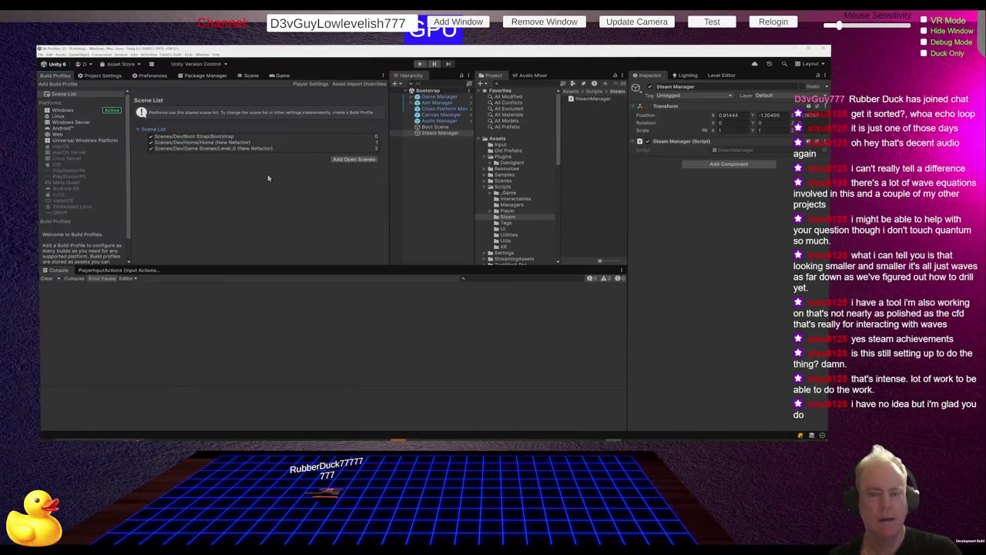
Step: Save the project and start play mode again
left_click(41, 54)
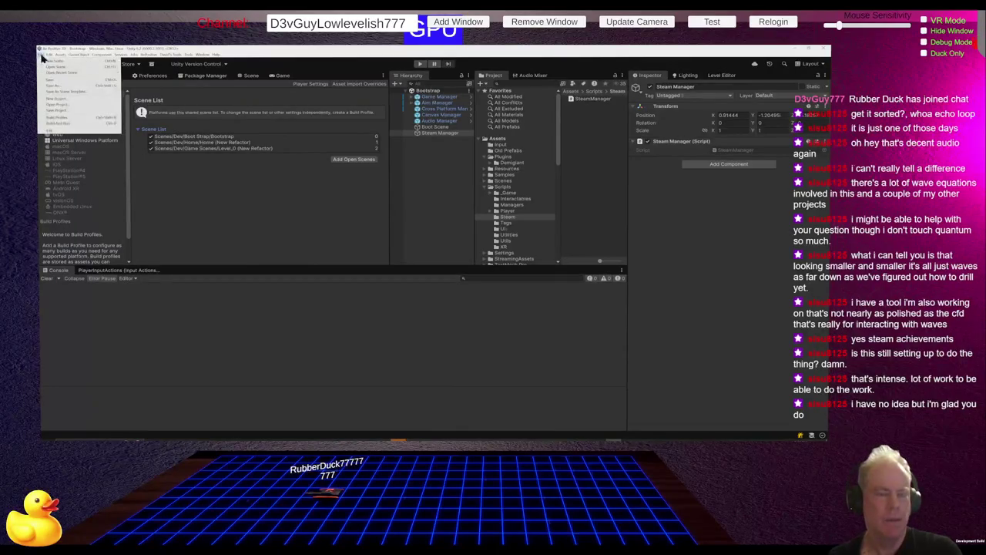
left_click(66, 114)
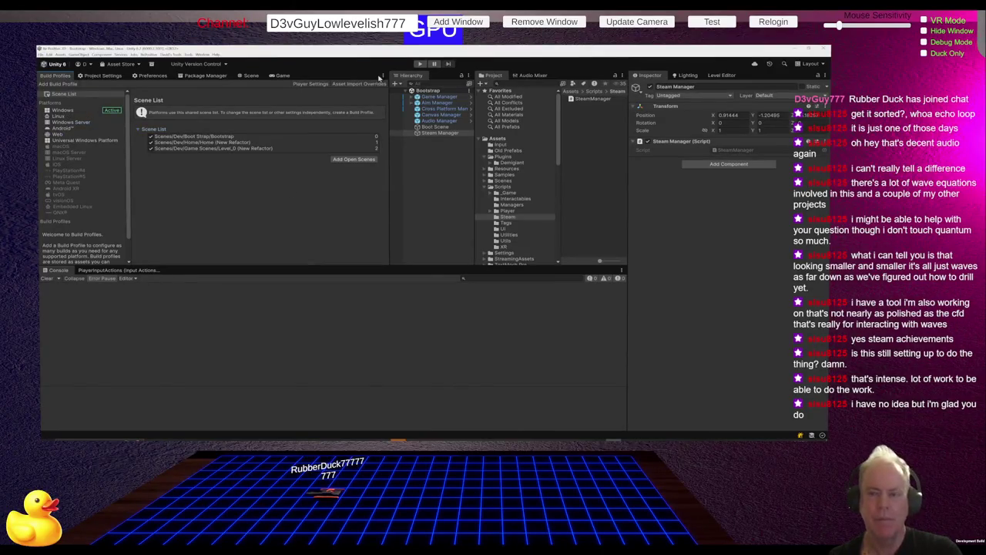
left_click(418, 64)
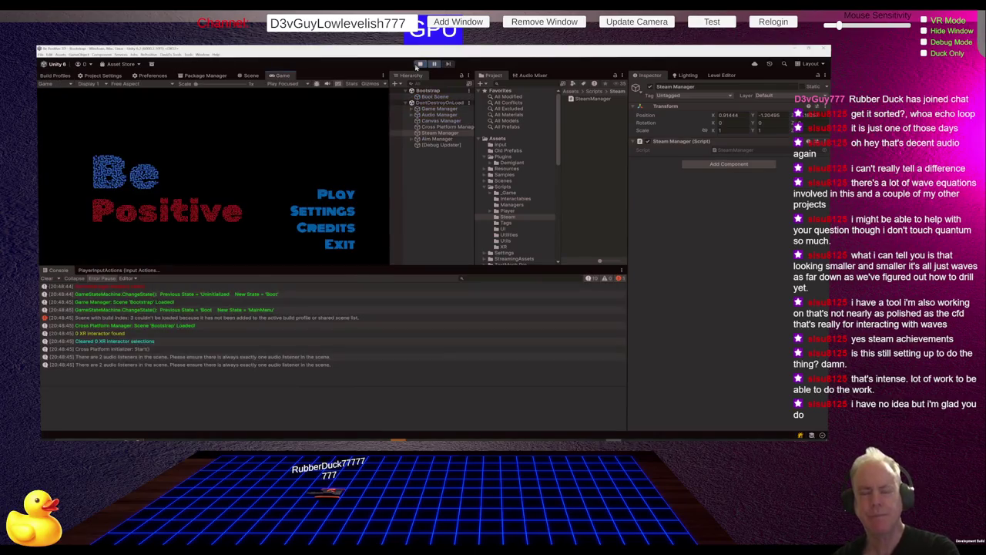
Step: Check the audio listener warnings and the scene build index 3 error in the Console
left_click(415, 327)
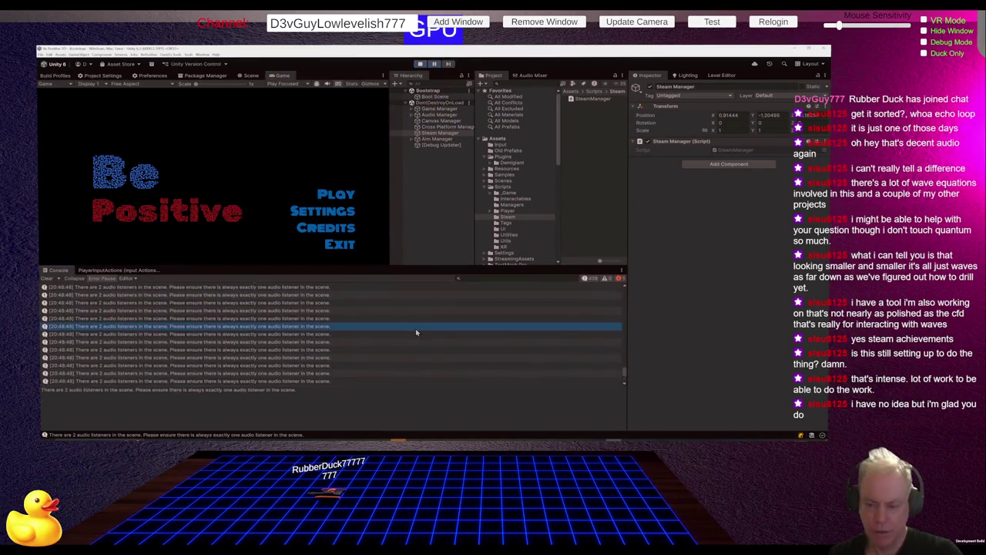
left_click(626, 339)
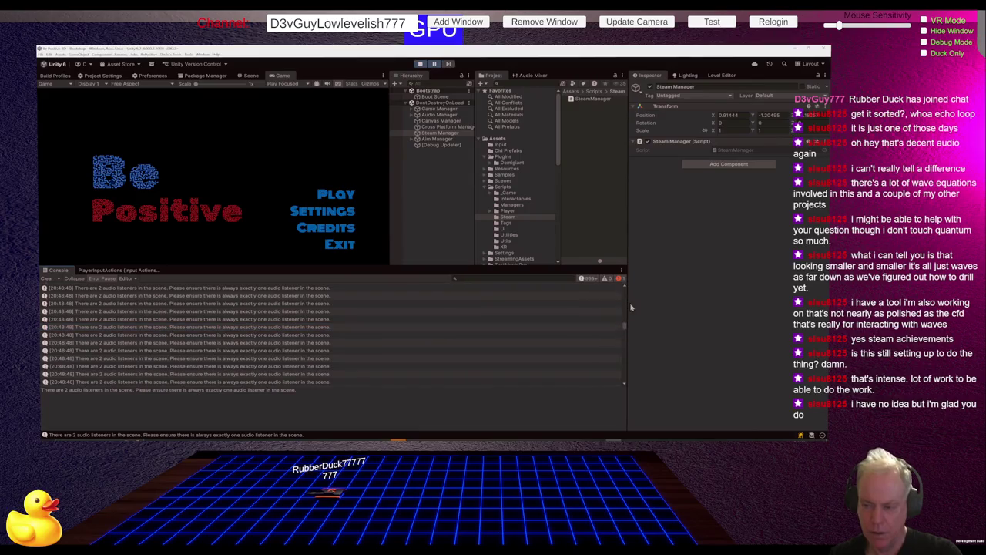
scroll(626, 320, "up", 10)
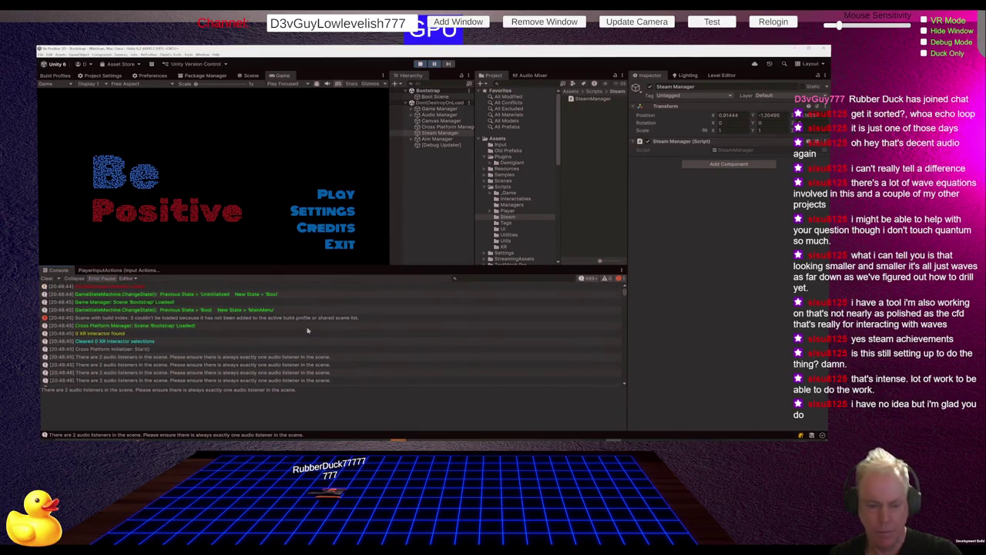
left_click(198, 319)
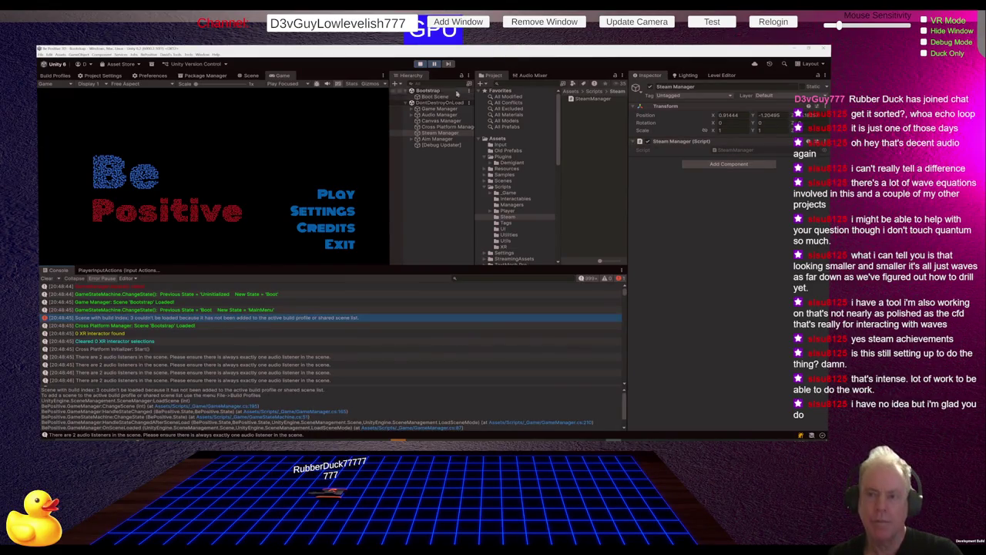
Step: Stop play mode and show the Scene List: Bootstrap, Home and Level_0 (New Refactor)
left_click(421, 64)
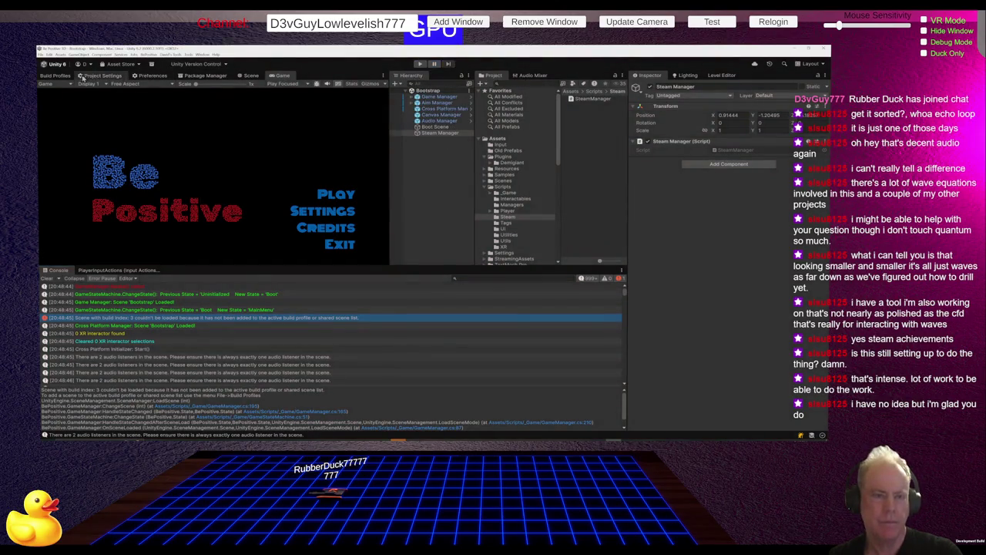
left_click(56, 75)
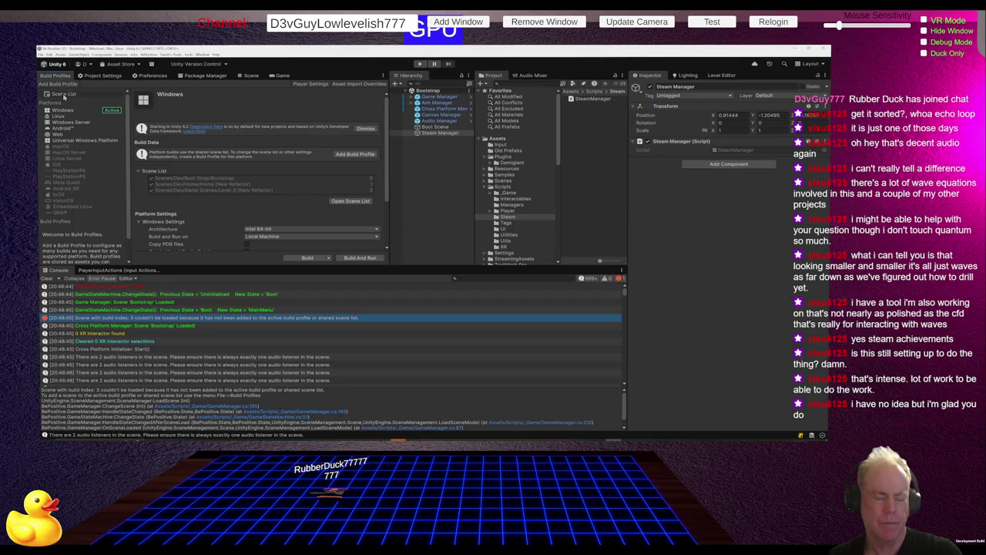
left_click(65, 94)
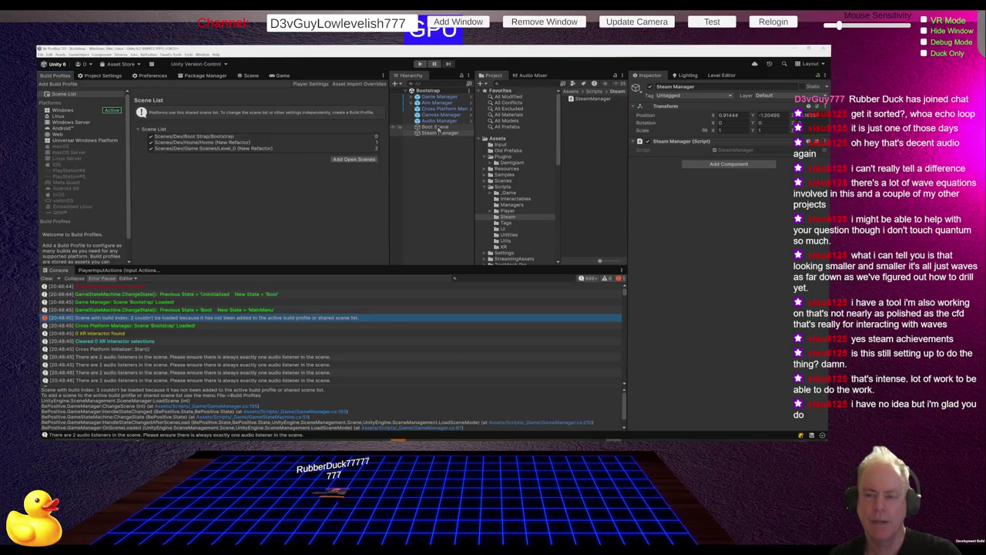
left_click(440, 97)
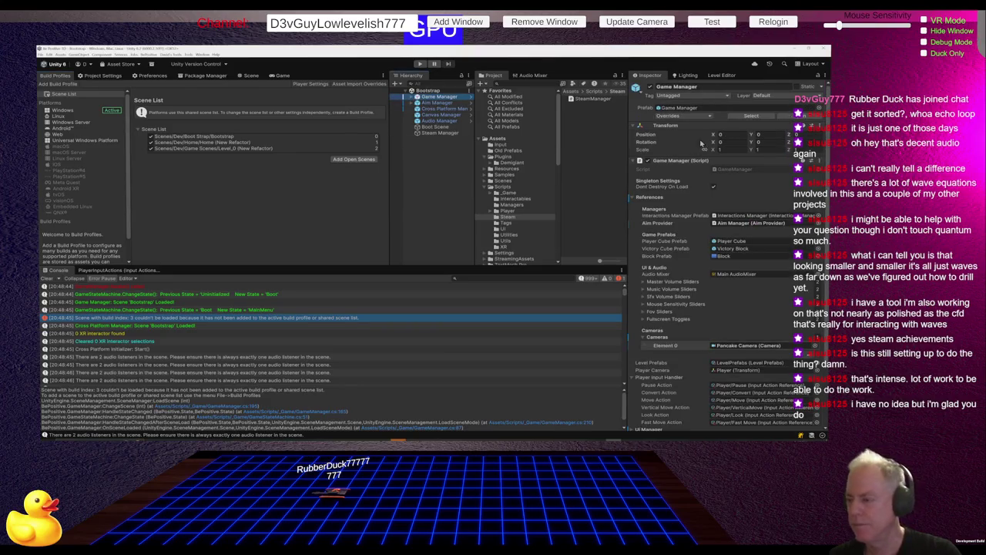
Step: Check Game Manager's Home Scene setting and Apply All its overrides to the prefab
left_click(734, 407)
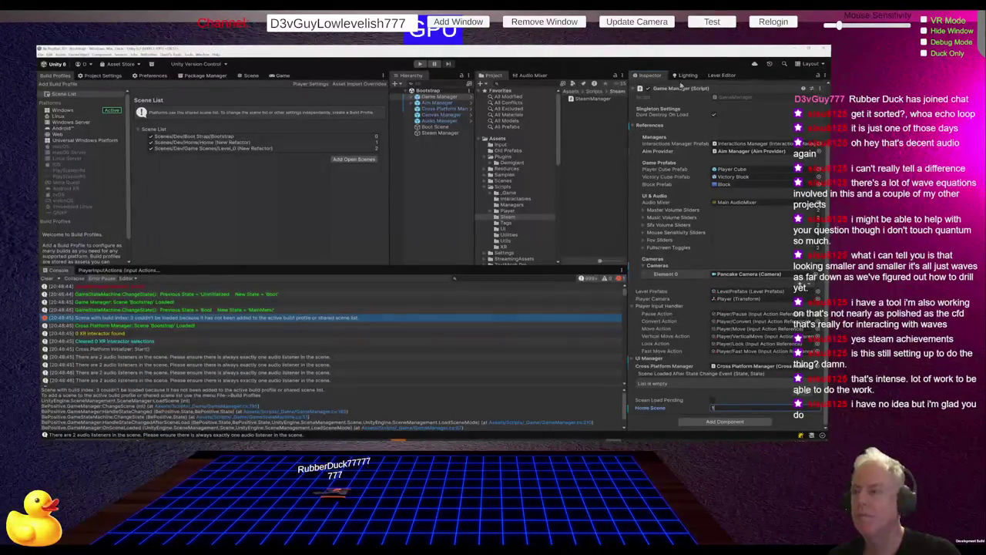
scroll(706, 216, "up", 3)
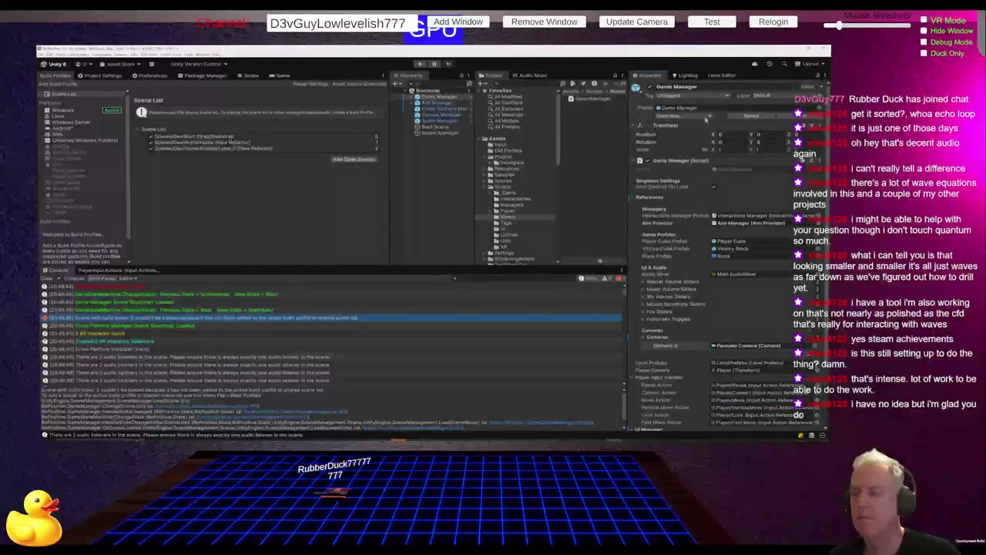
left_click(678, 115)
left_click(705, 410)
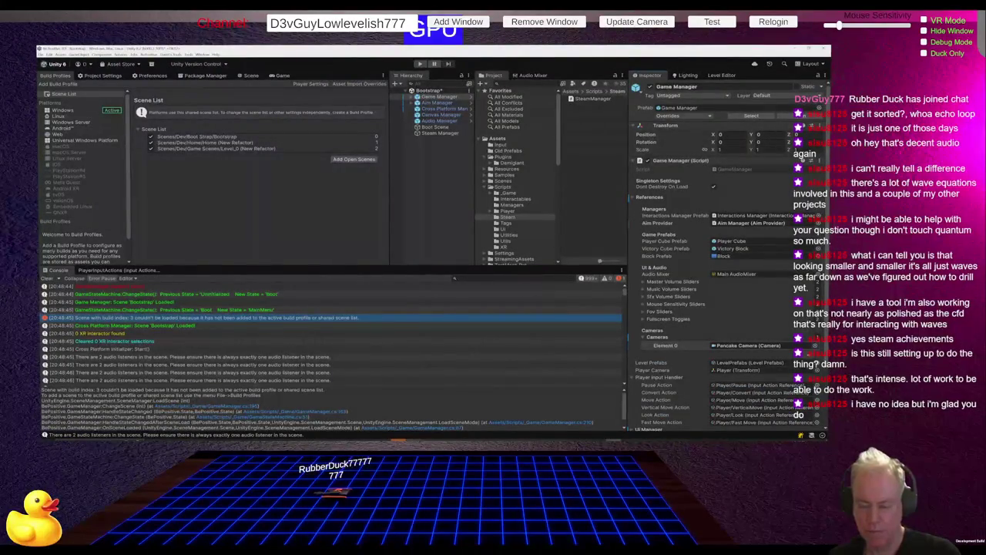
Step: Play the game, open its Settings menu, and lower the Master Volume
left_click(420, 64)
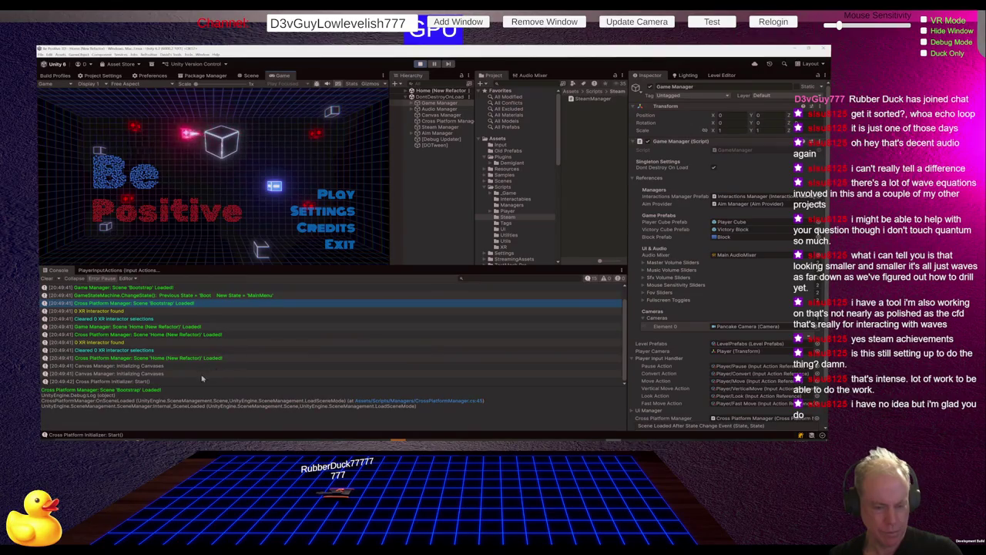
scroll(181, 370, "up", 1)
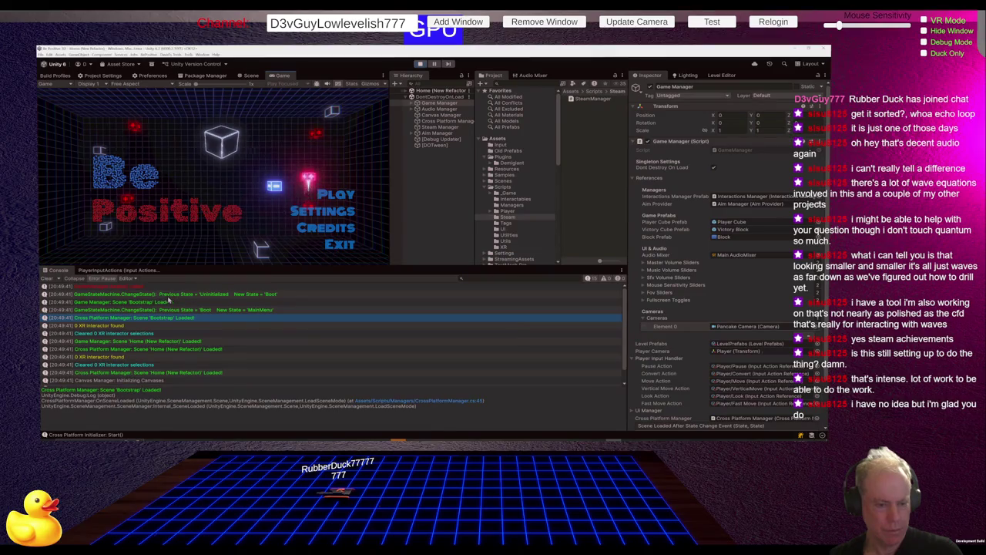
left_click(313, 212)
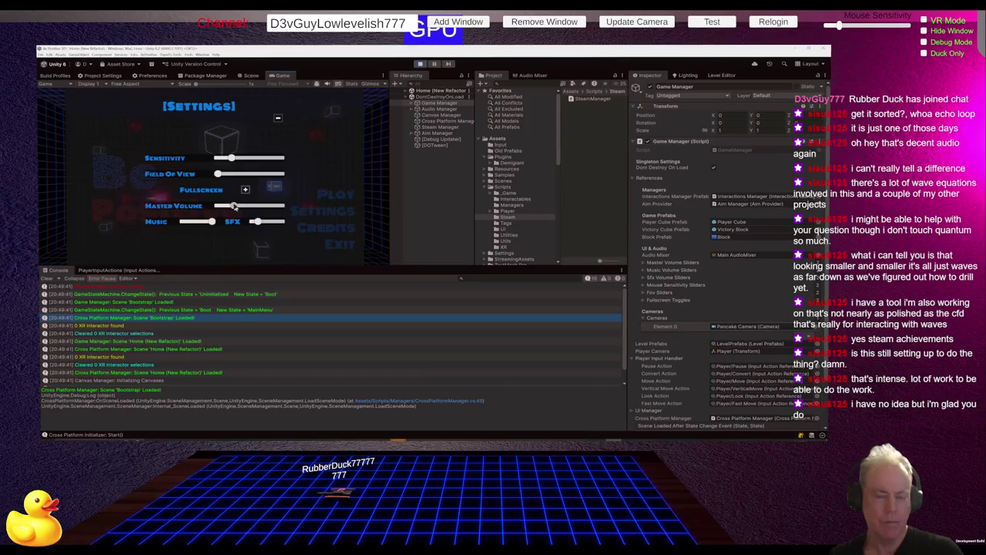
left_click_drag(242, 206, 229, 208)
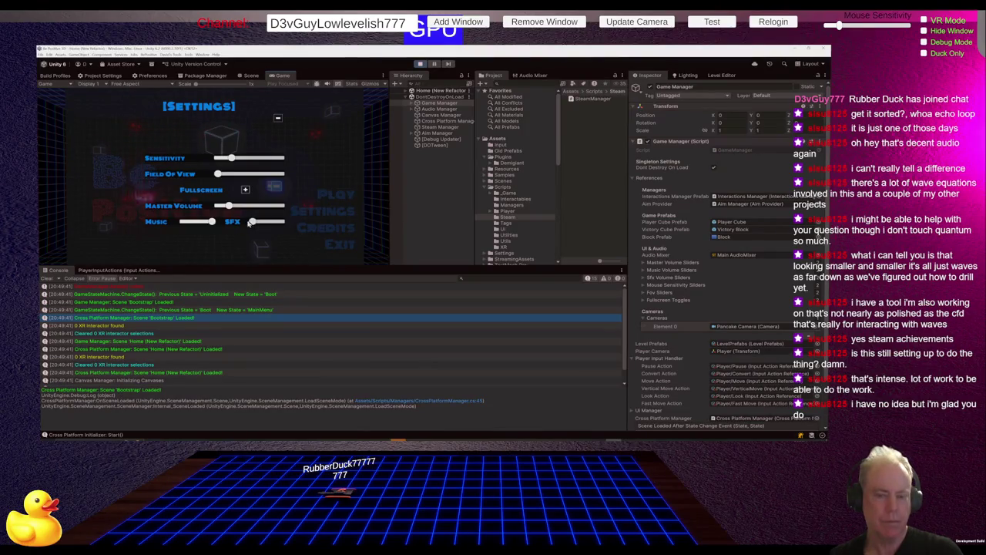
left_click(222, 208)
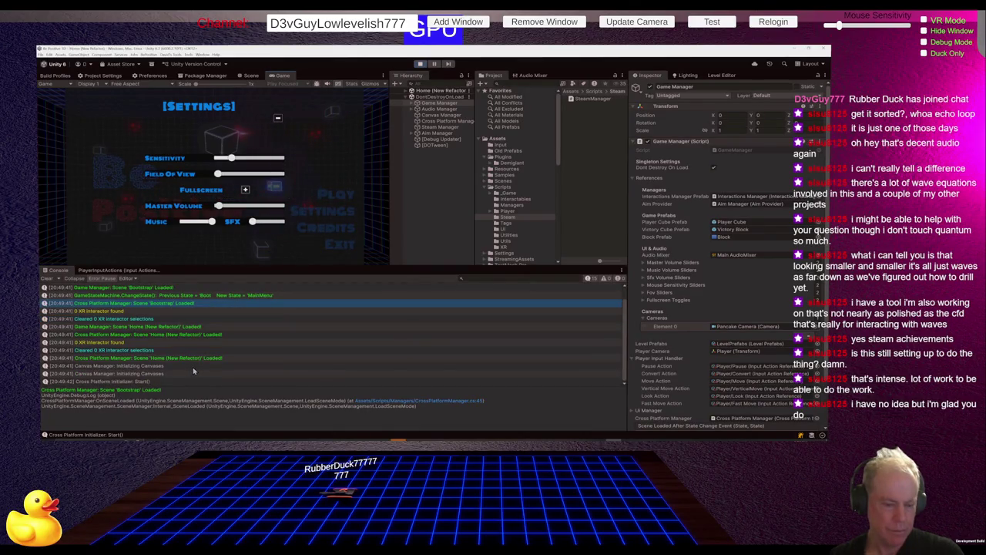
Step: Inspect the Steam Manager object, then stop play mode
scroll(176, 360, "up", 1)
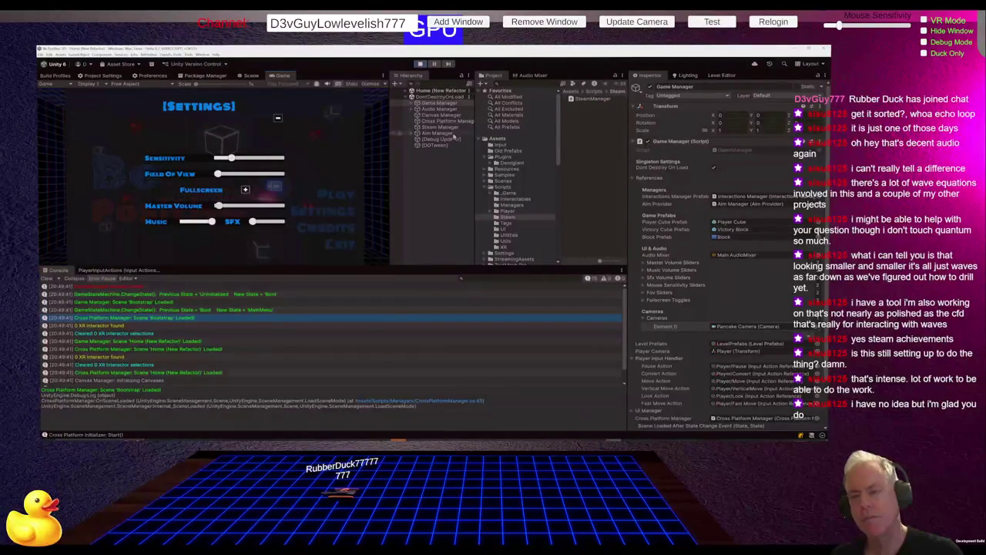
left_click(444, 128)
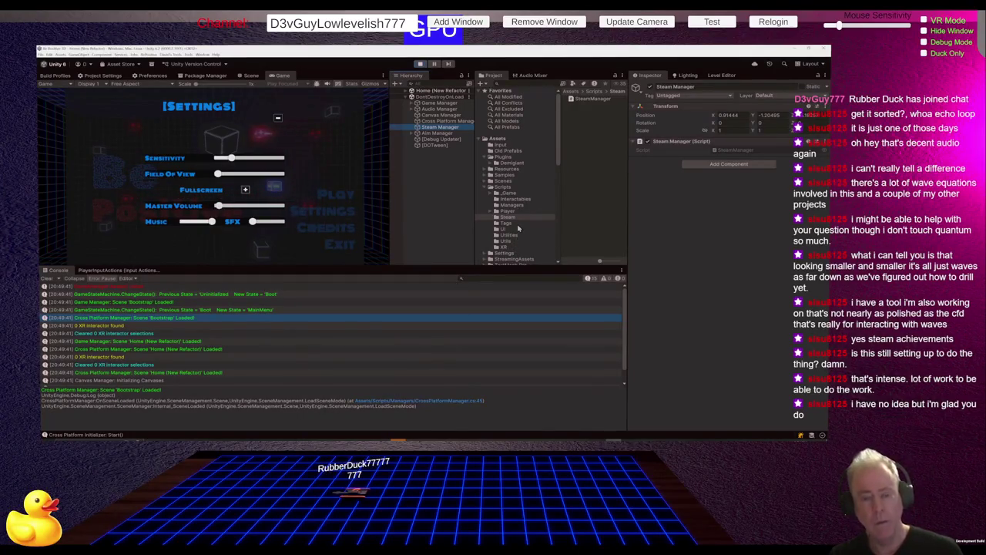
left_click(421, 64)
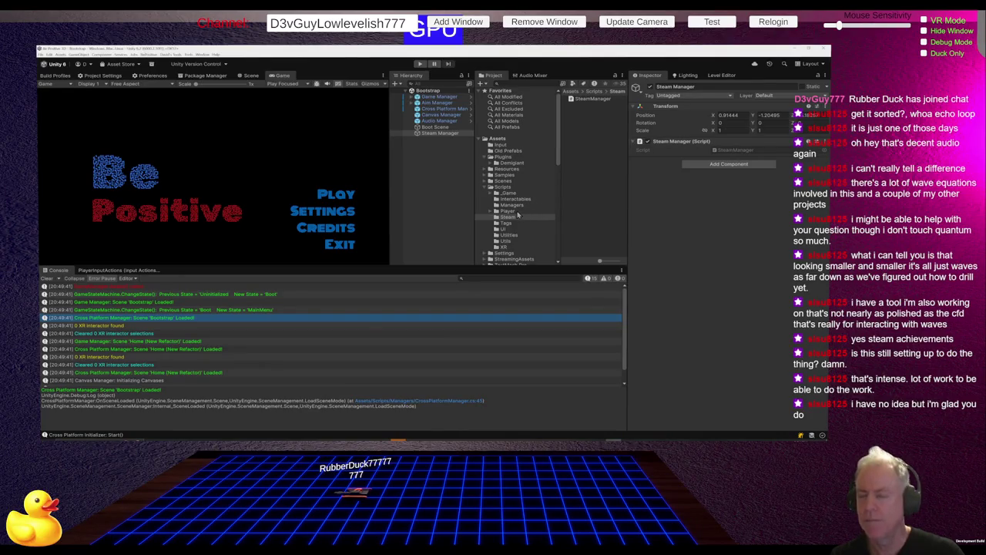
Step: Browse Scenes > Dev > Game Scenes to the Home folder's scenes
left_click(502, 181)
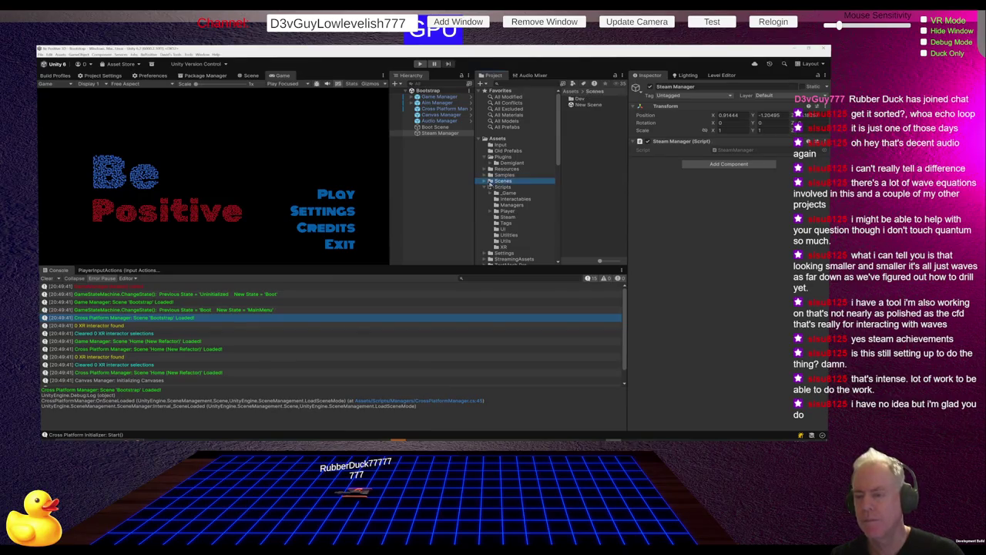
left_click(486, 182)
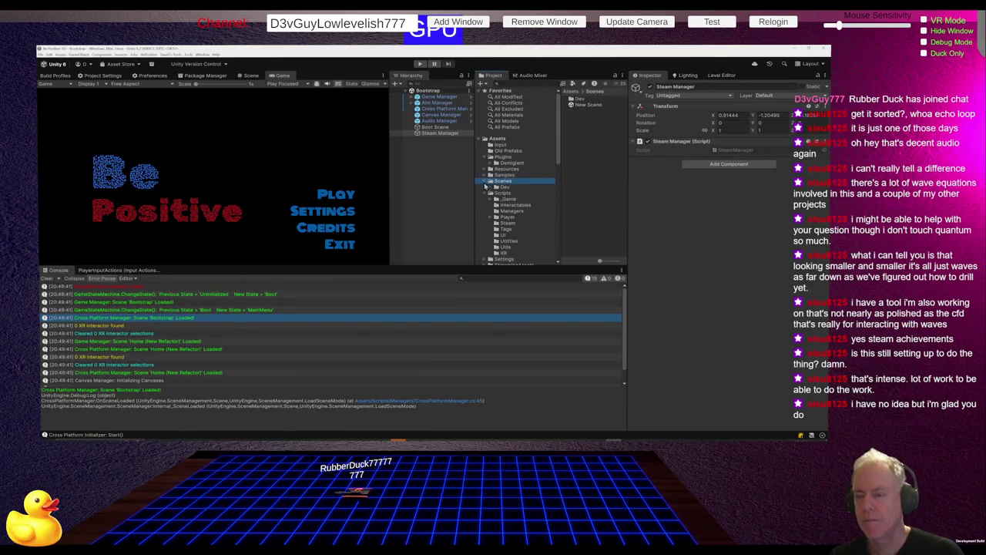
left_click(503, 187)
left_click(491, 188)
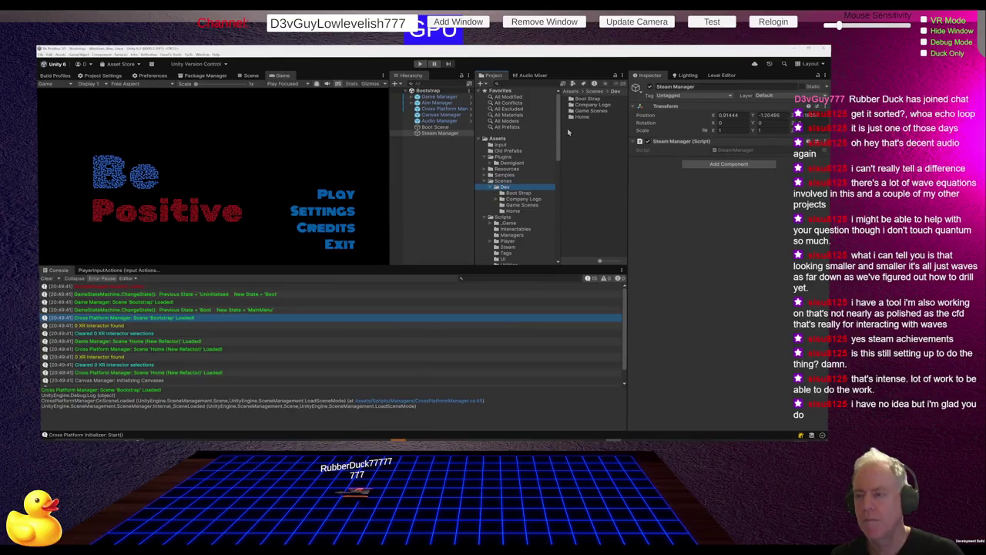
left_click(582, 111)
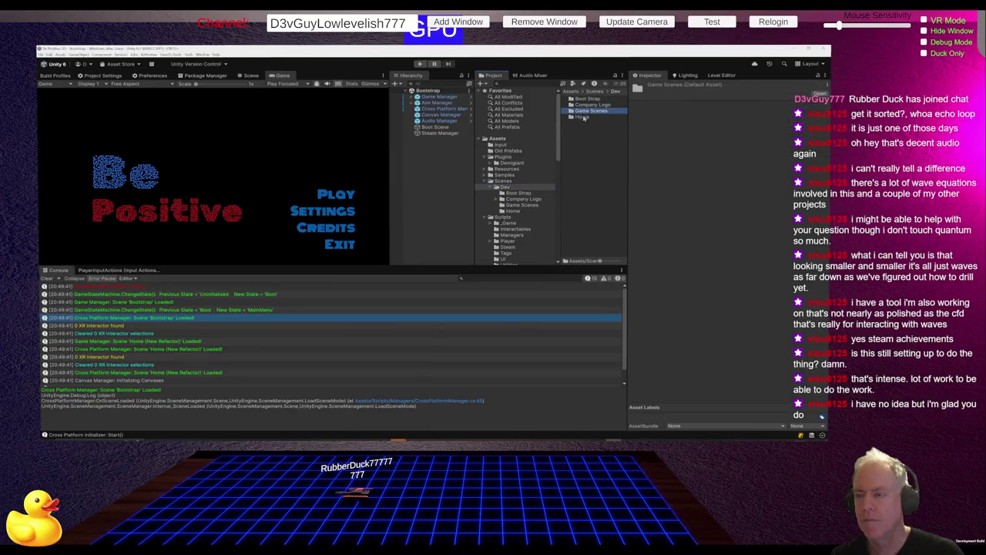
double_click(583, 118)
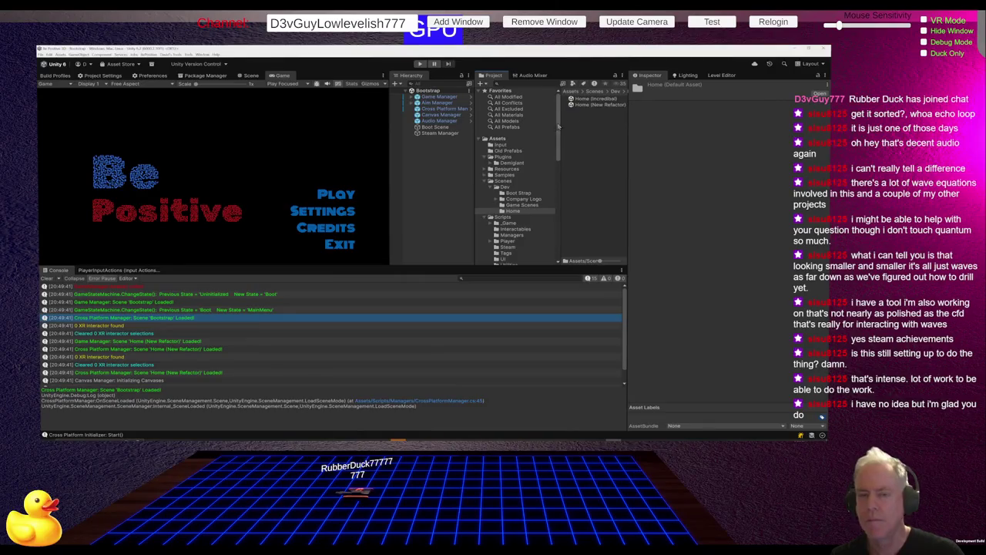
Step: Add Home (Incredibal) and Level_0 (Incredibal) to the build Scene List
left_click(51, 77)
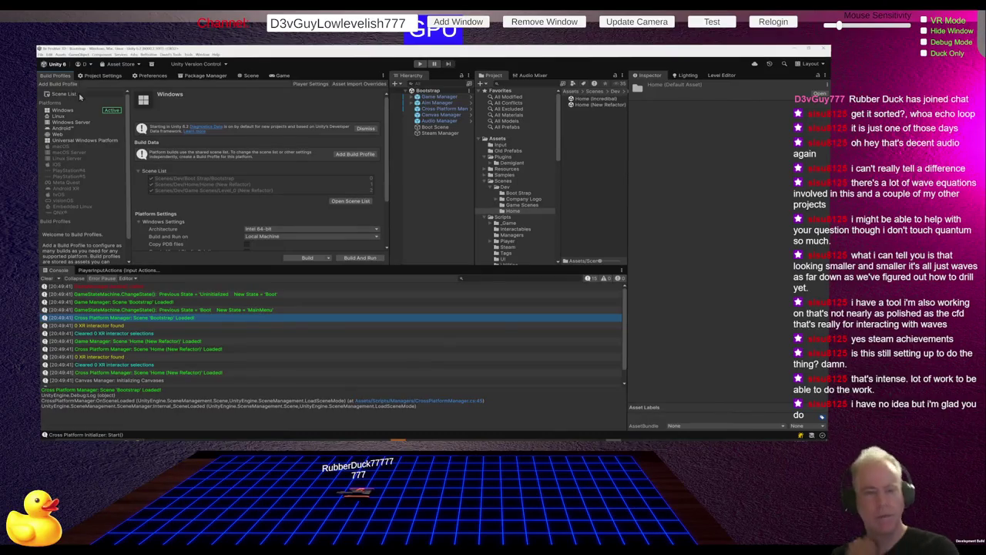
left_click(82, 95)
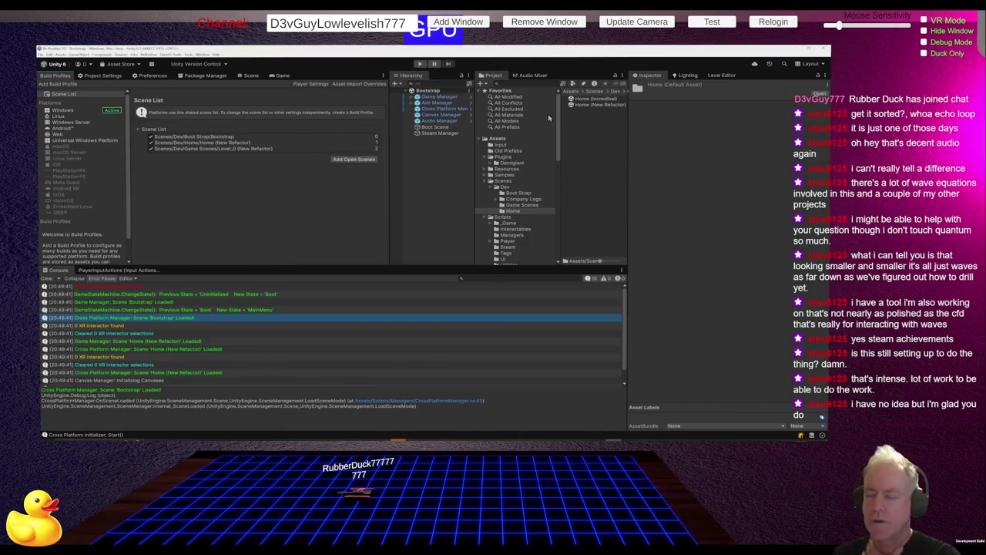
left_click_drag(584, 103, 305, 152)
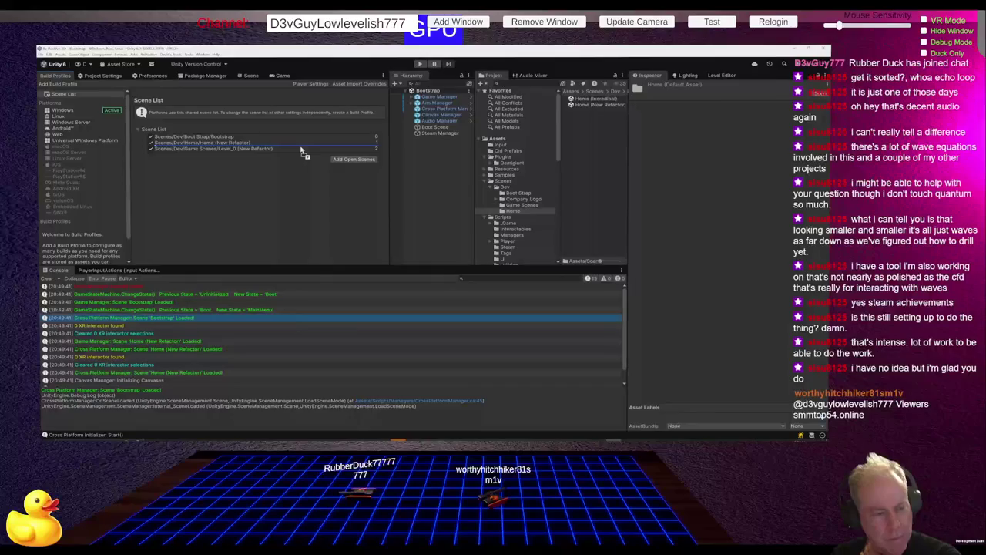
left_click_drag(300, 149, 302, 151)
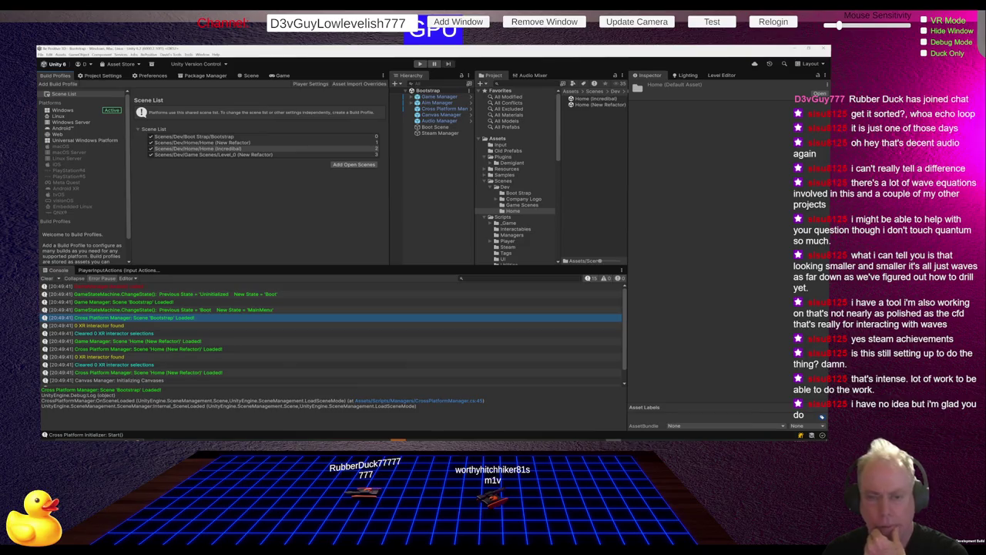
left_click(522, 205)
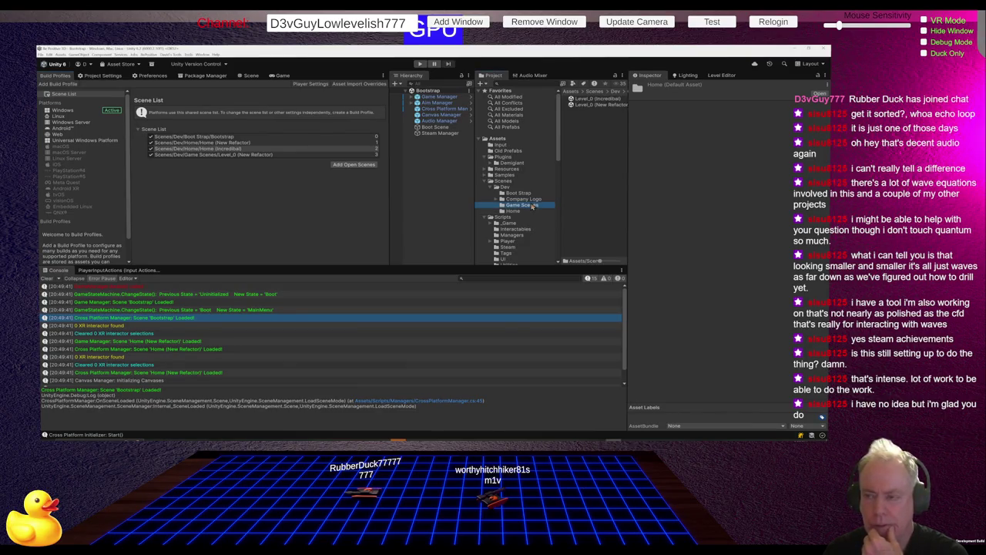
left_click_drag(585, 99, 251, 159)
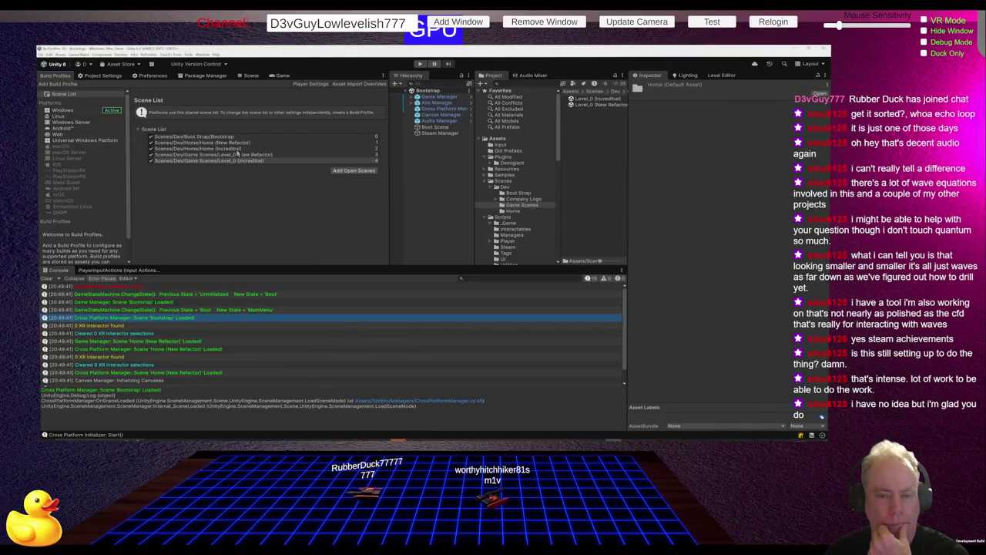
Step: Reorder the list so Home (Incredibal) is index 1 and Level_0 (Incredibal) index 2
left_click(238, 148)
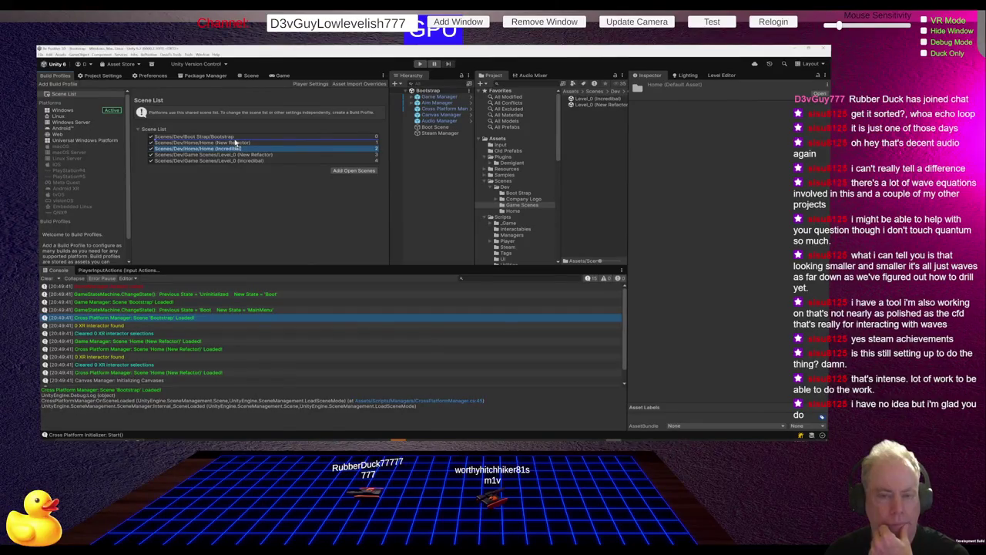
left_click_drag(235, 149, 235, 143)
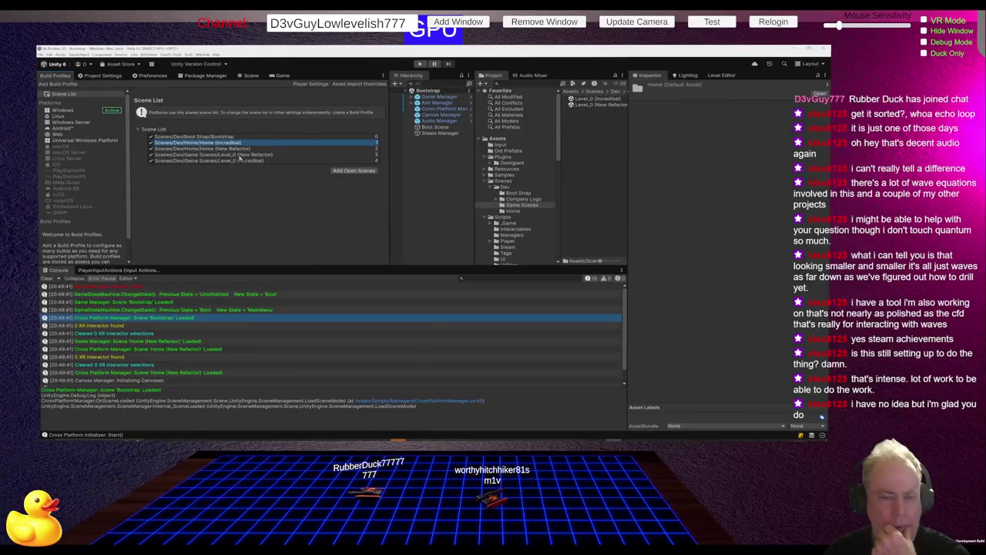
mouse_move(246, 163)
left_mouse_down()
mouse_move(246, 147)
mouse_move(283, 153)
left_mouse_up()
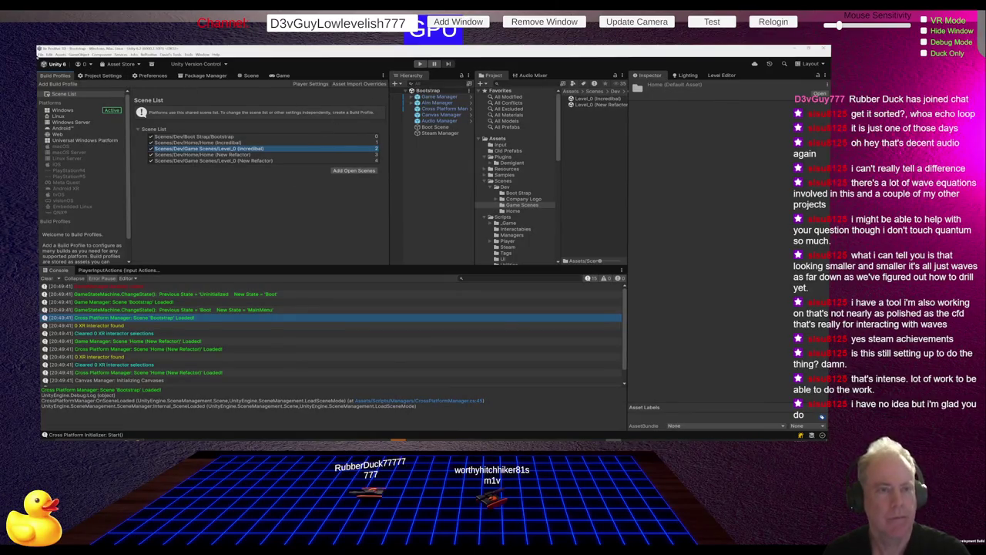
left_click(39, 55)
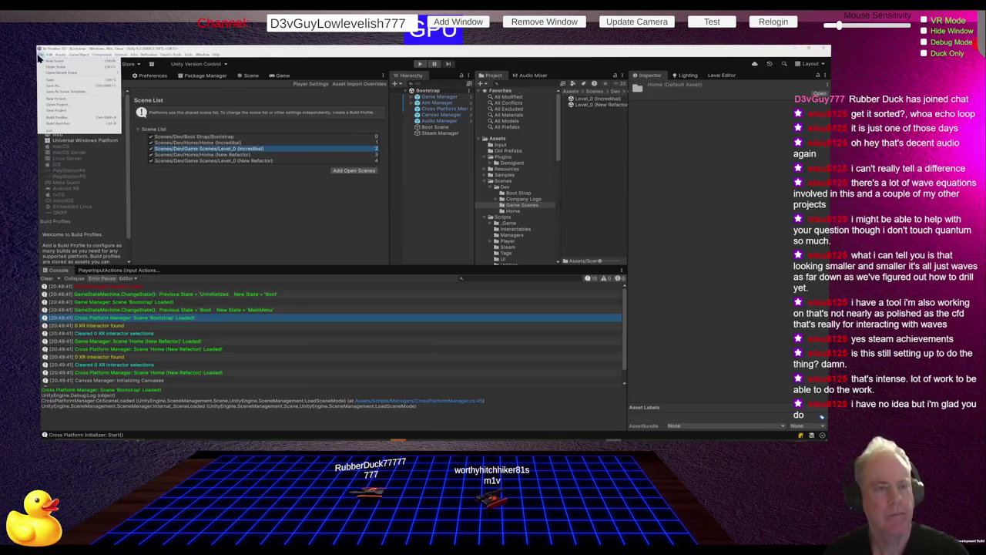
Step: Enter play mode and open the DontDestroyOnLoad Steam Manager's SteamManager script in Rider
left_click(69, 113)
left_click(420, 64)
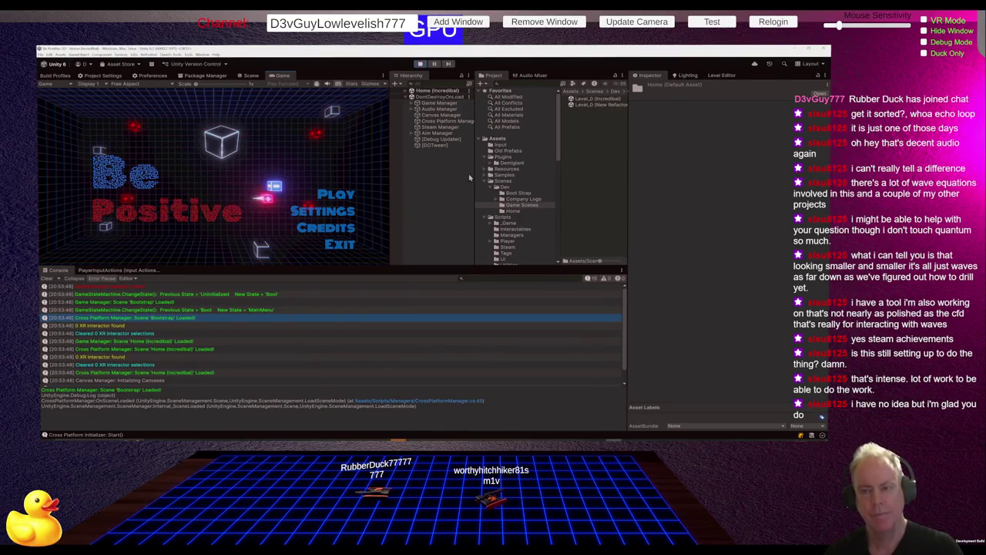
left_click(450, 128)
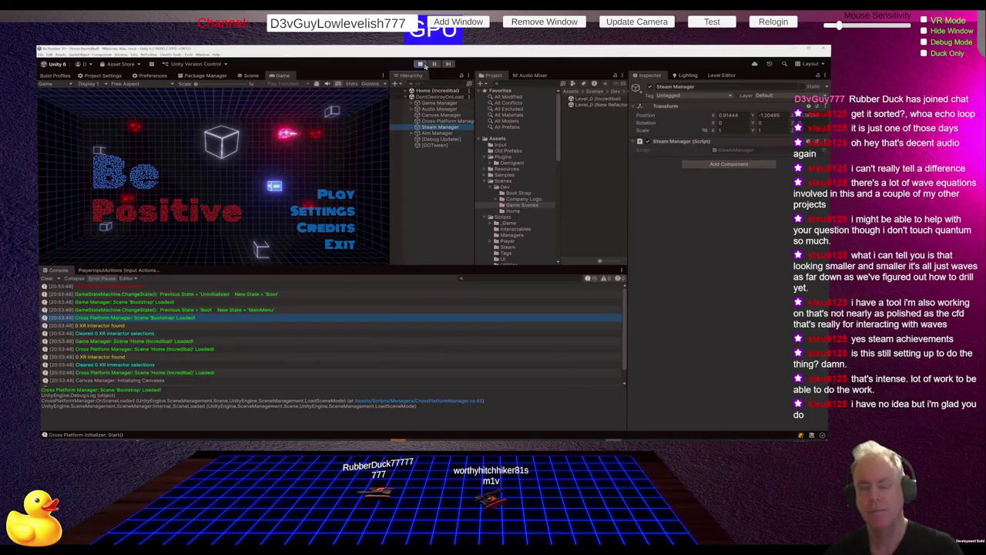
double_click(739, 150)
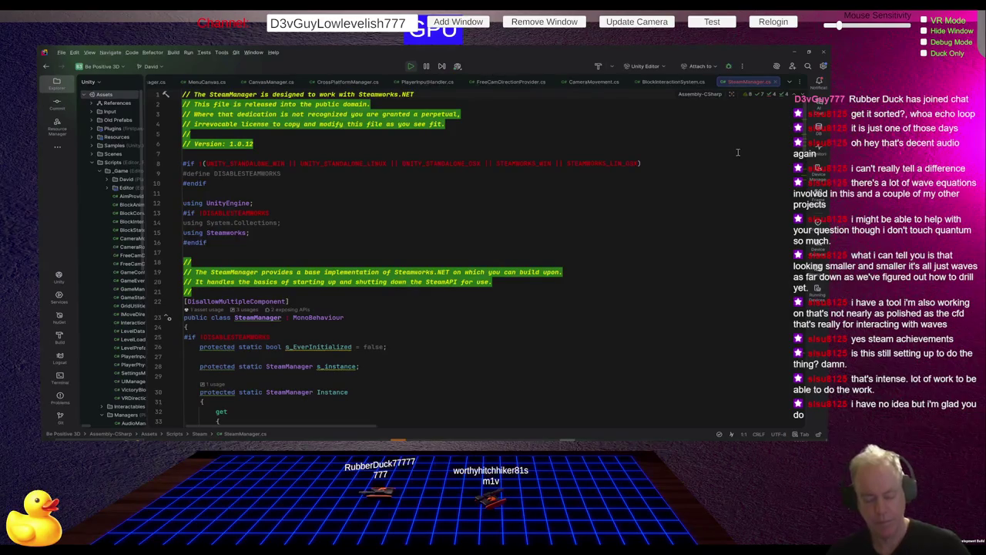
Step: Set a breakpoint on the s_instance duplicate check at the start of SteamManager's Awake
key("alt+Tab")
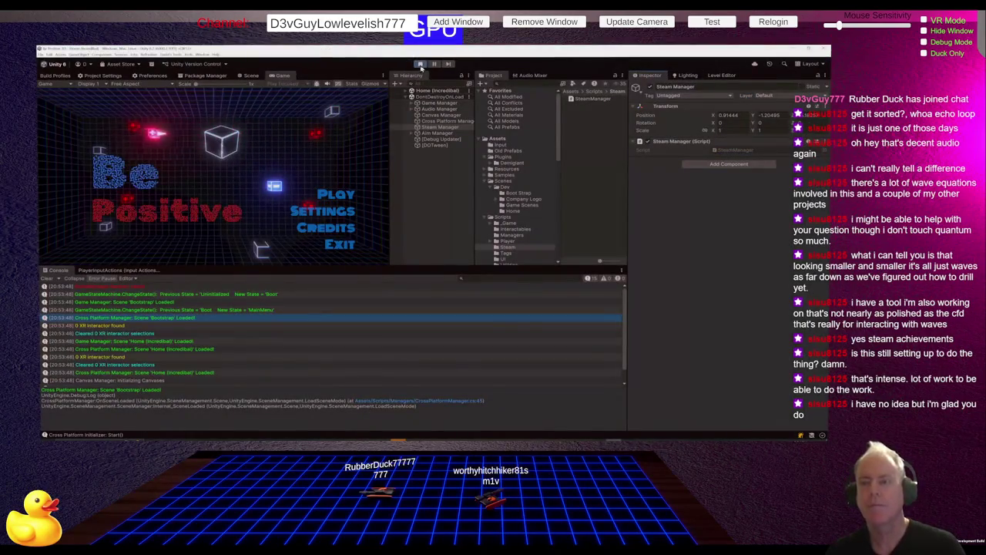
key("alt+Tab")
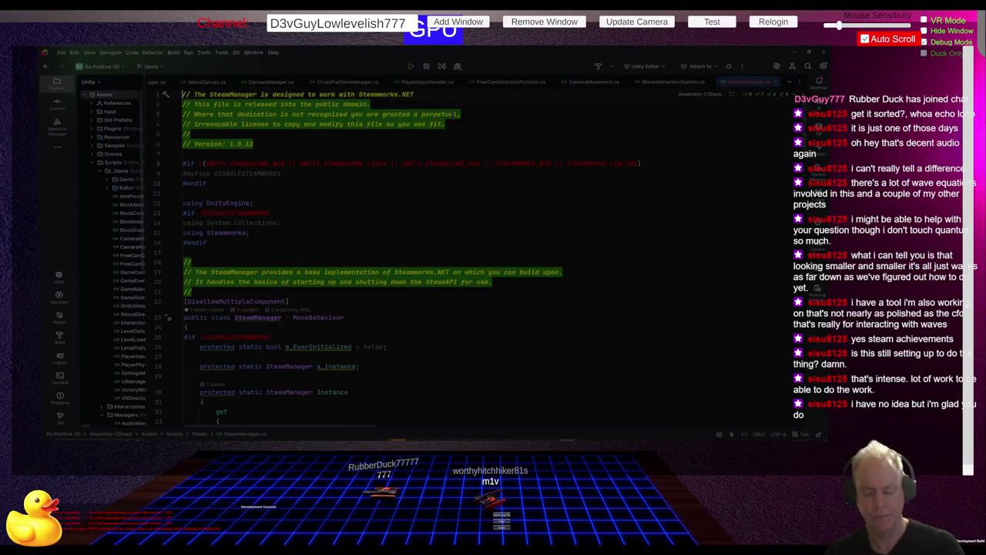
scroll(440, 322, "down", 7)
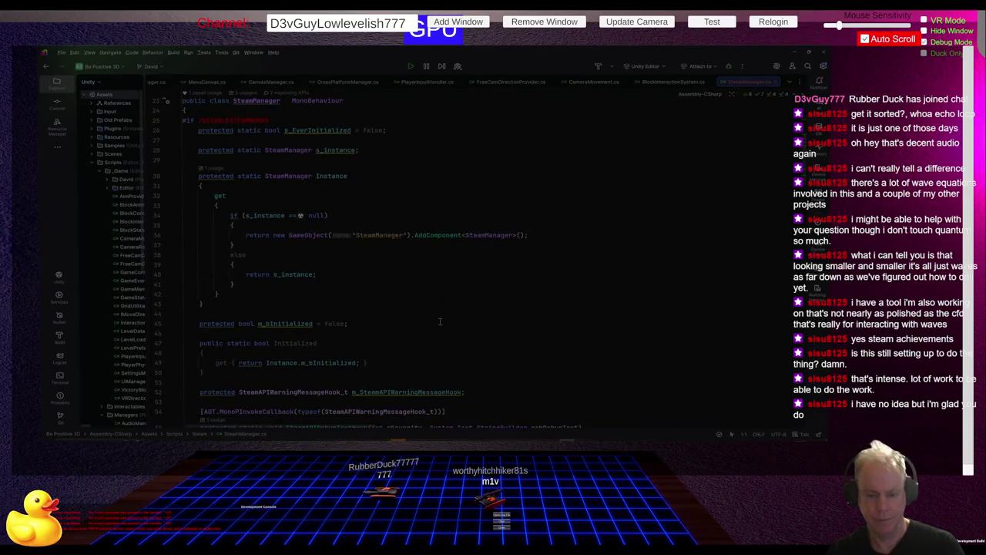
scroll(440, 321, "down", 3)
scroll(416, 304, "up", 10)
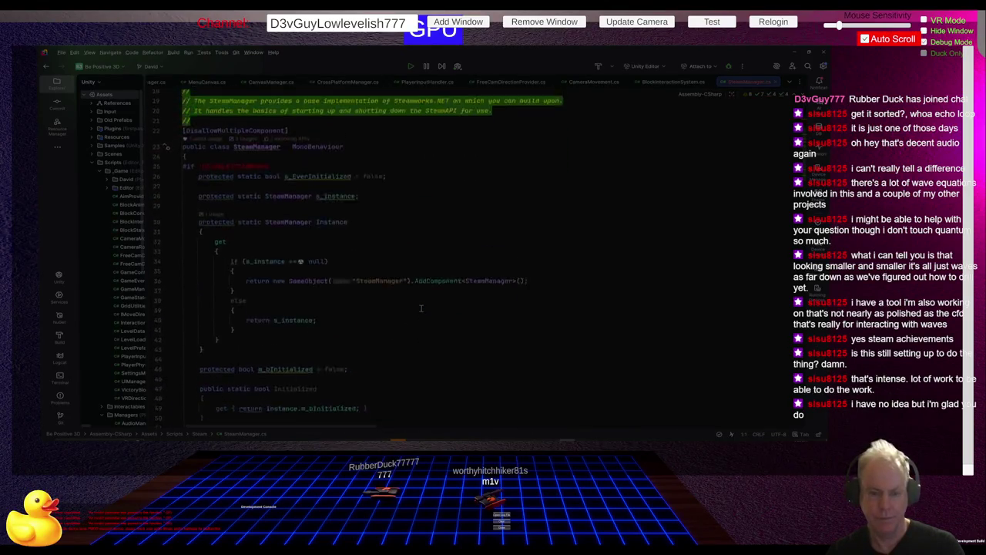
scroll(420, 308, "down", 7)
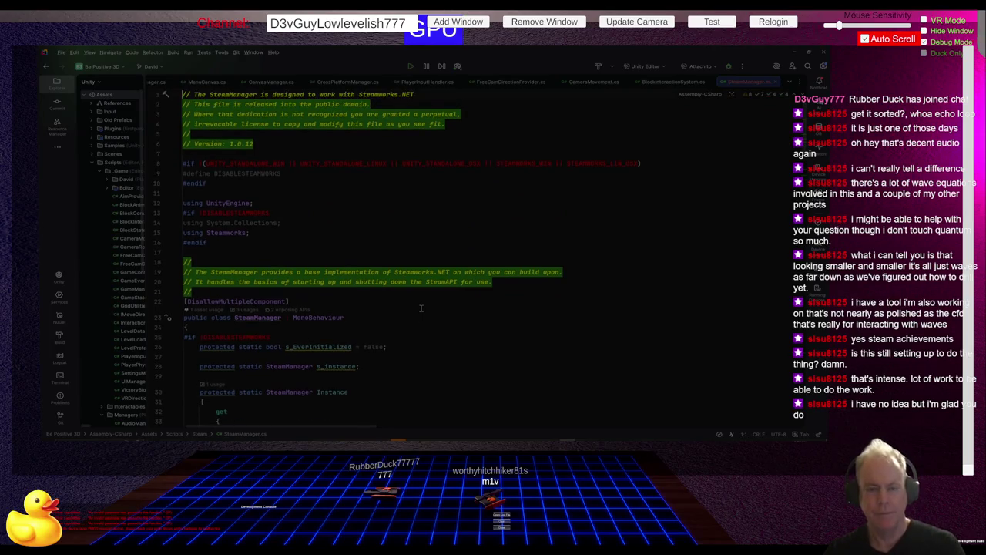
scroll(421, 308, "down", 5)
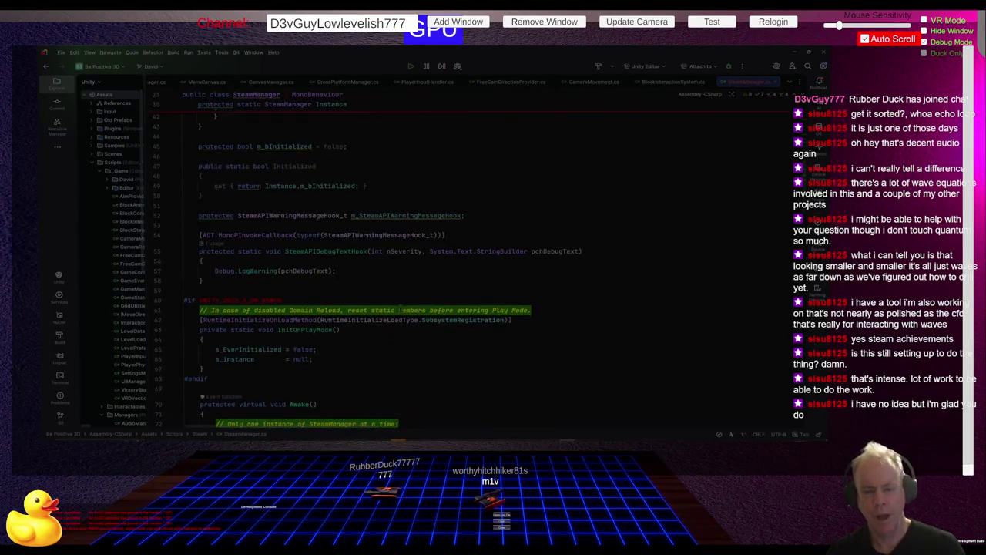
scroll(401, 310, "down", 3)
left_click(398, 280)
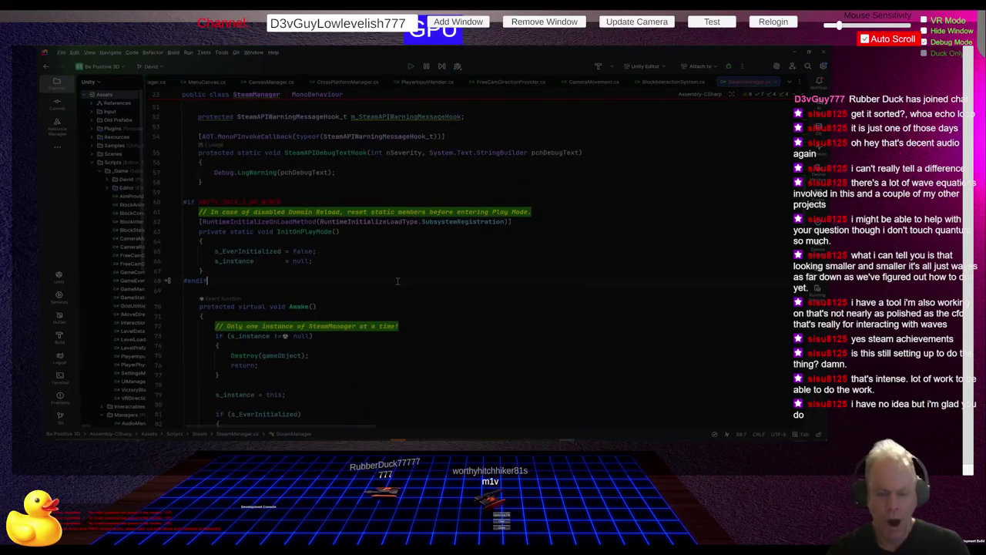
left_click(157, 336)
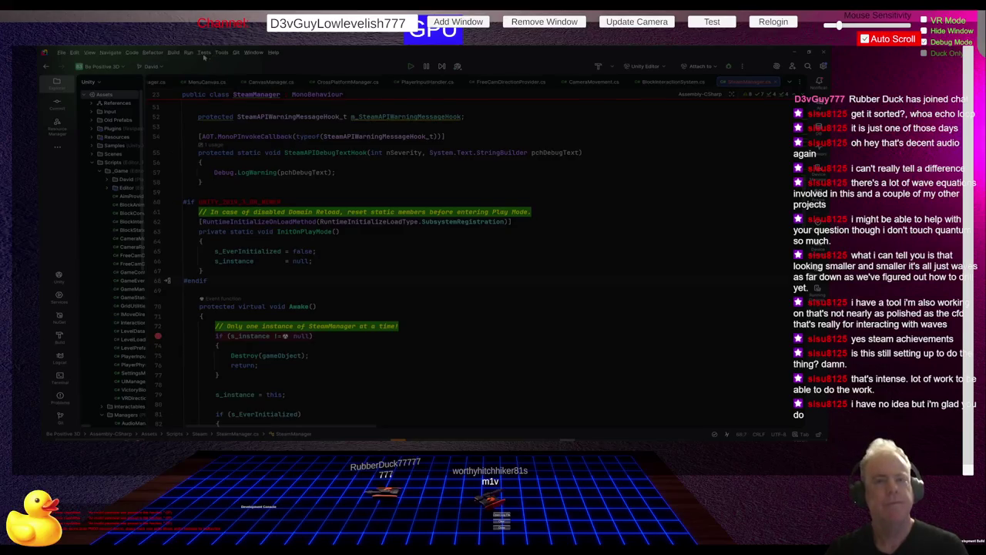
left_click(188, 53)
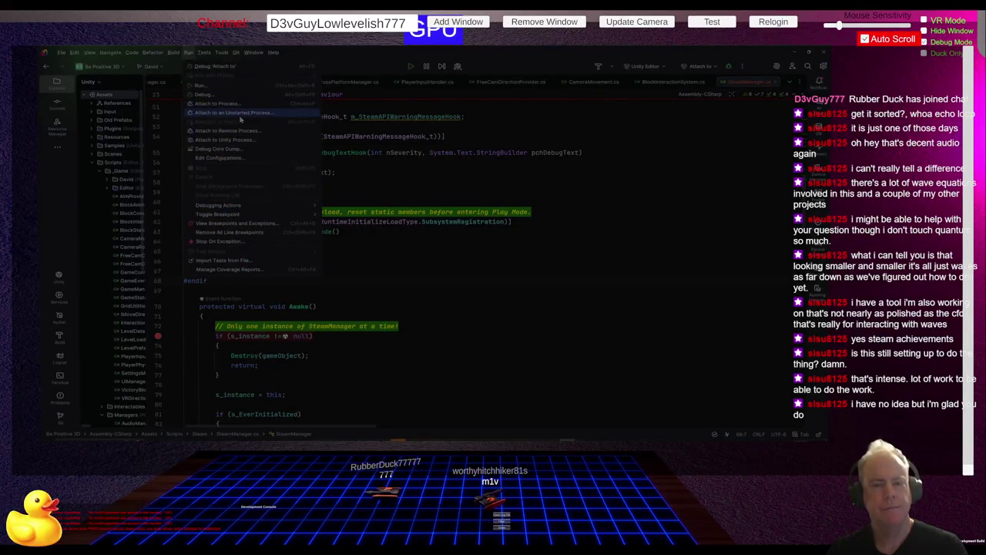
Step: Attach Rider's debugger to the Unity.exe editor process and enter Play mode in Unity
left_click(254, 139)
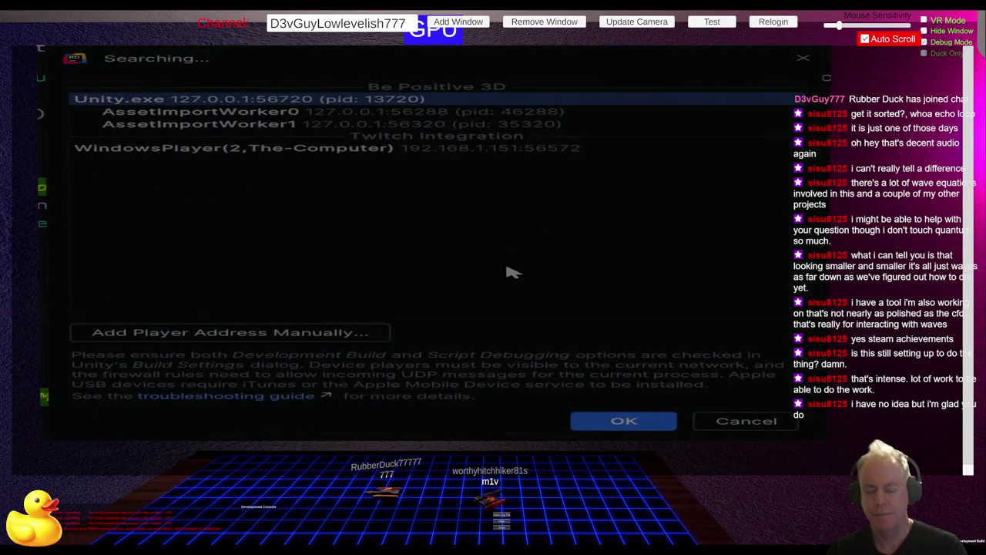
left_click(636, 427)
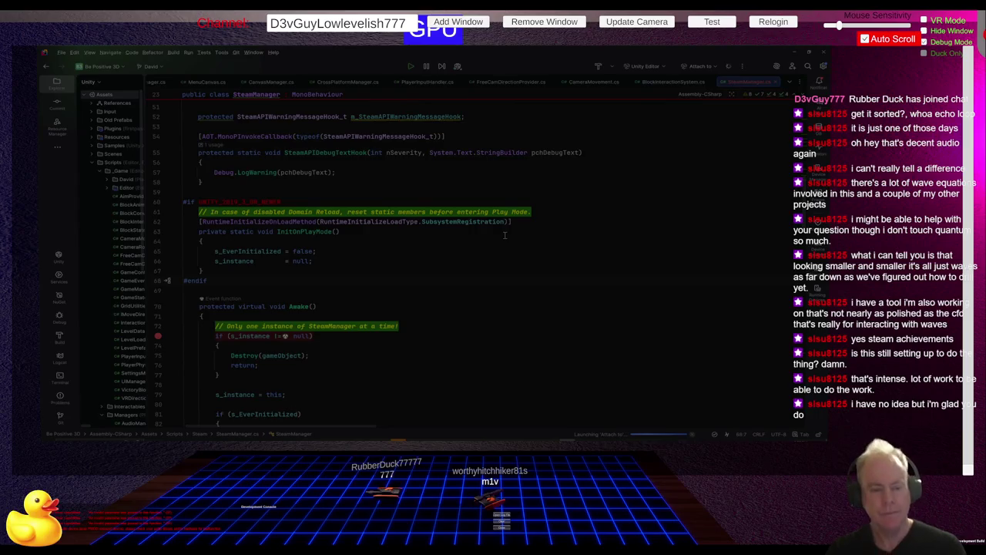
left_click(412, 66)
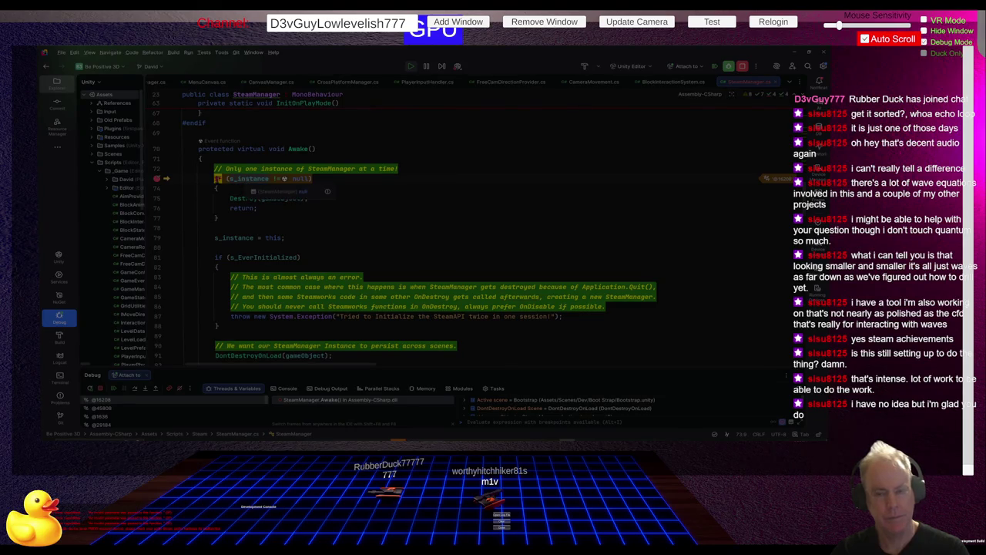
Step: Add a breakpoint on line 81's s_EverInitialized check in SteamManager.Awake and resume to it
scroll(402, 208, "down", 2)
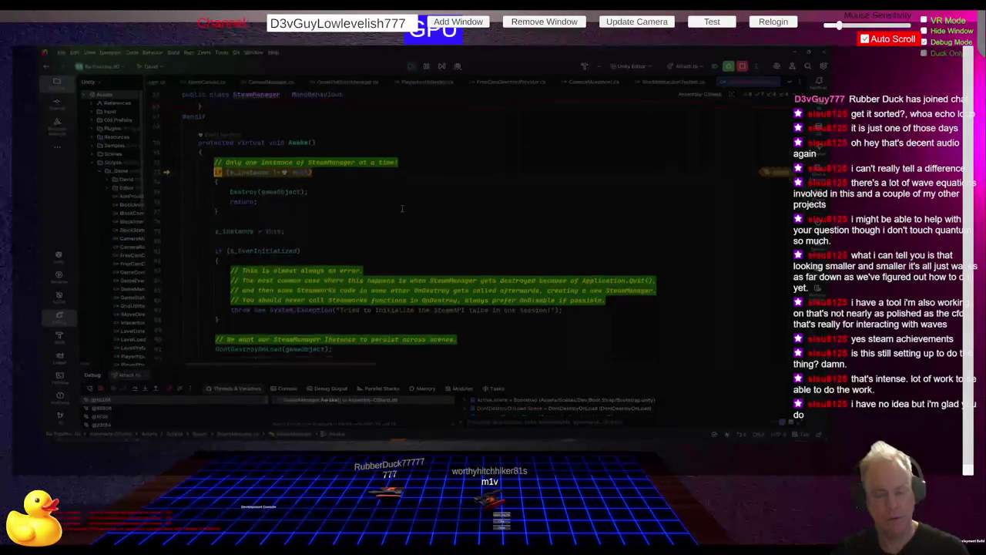
left_click(156, 198)
left_click(115, 391)
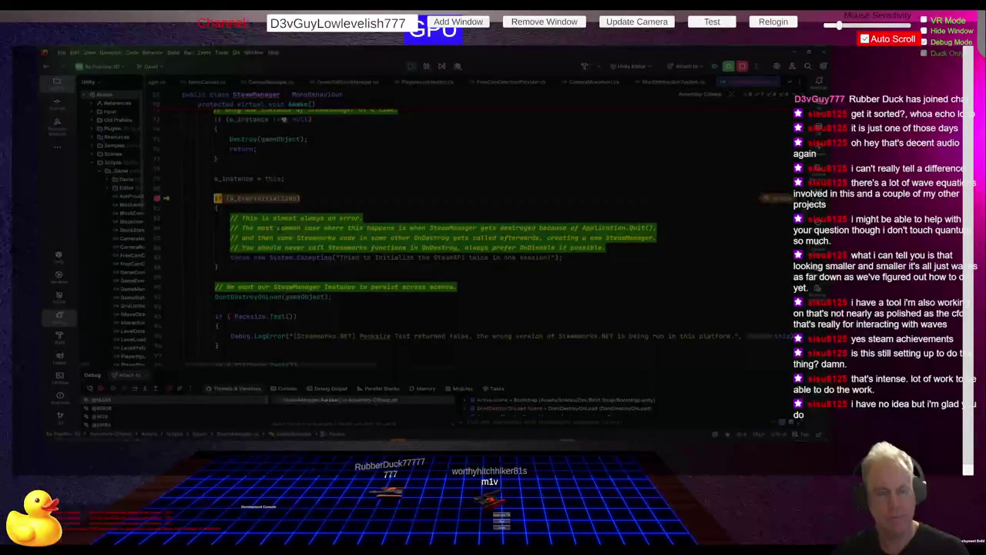
mouse_move(240, 178)
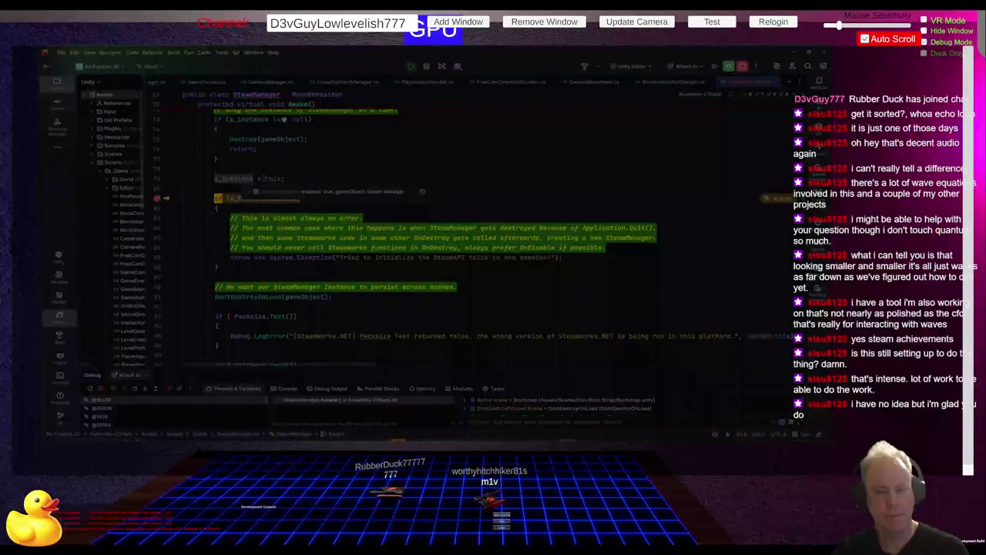
scroll(584, 204, "down", 3)
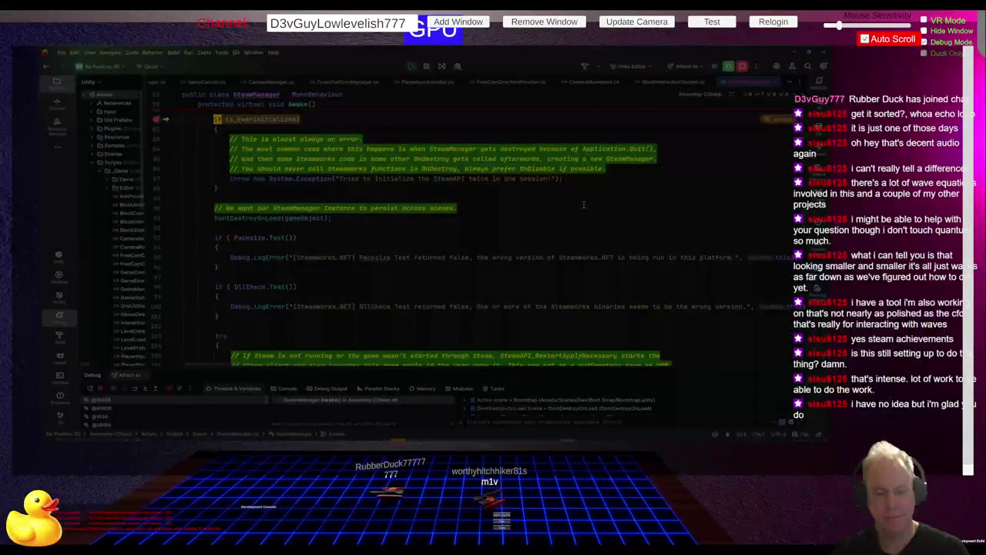
scroll(583, 205, "down", 2)
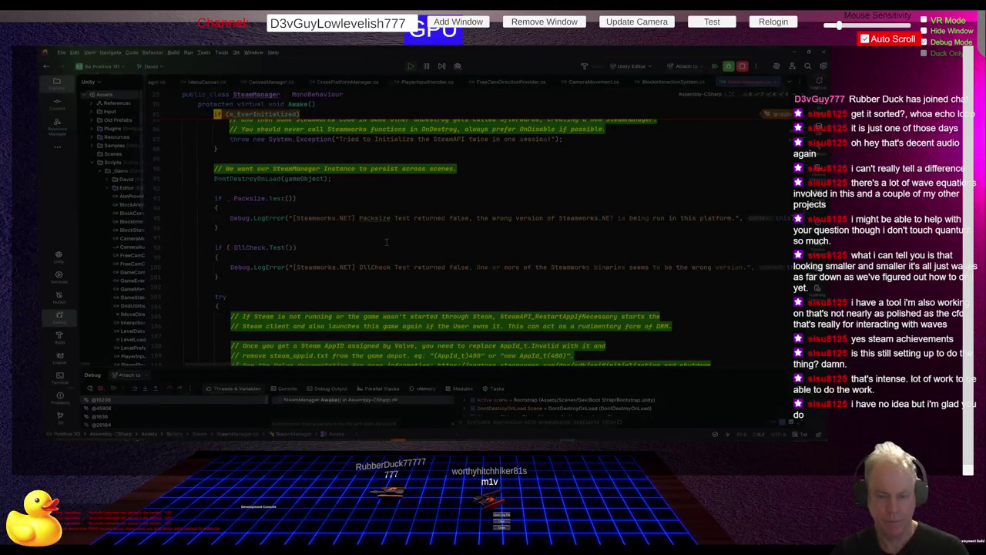
key("alt+Tab")
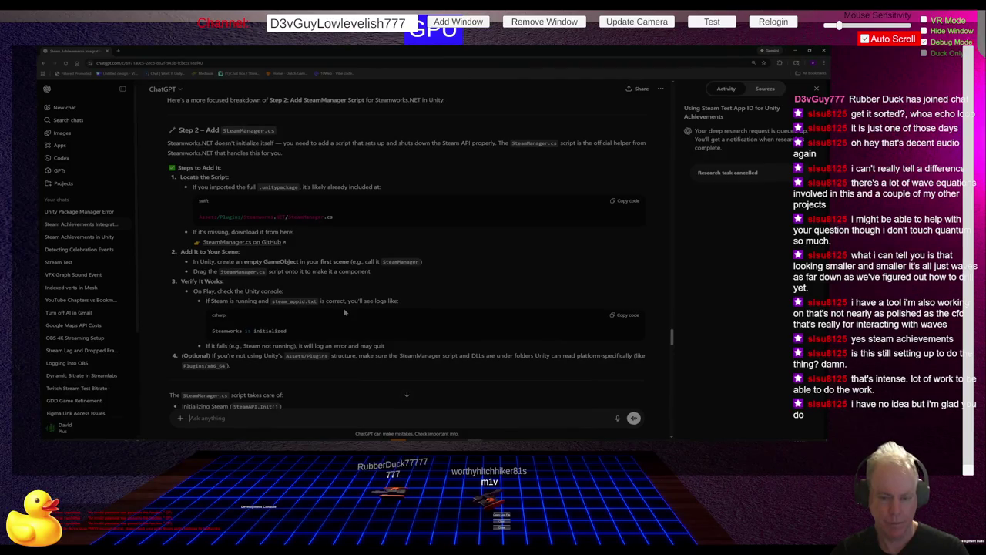
Step: Reply 'No message' to ChatGPT and read its checklist for a missing Steam console log
scroll(344, 312, "down", 1)
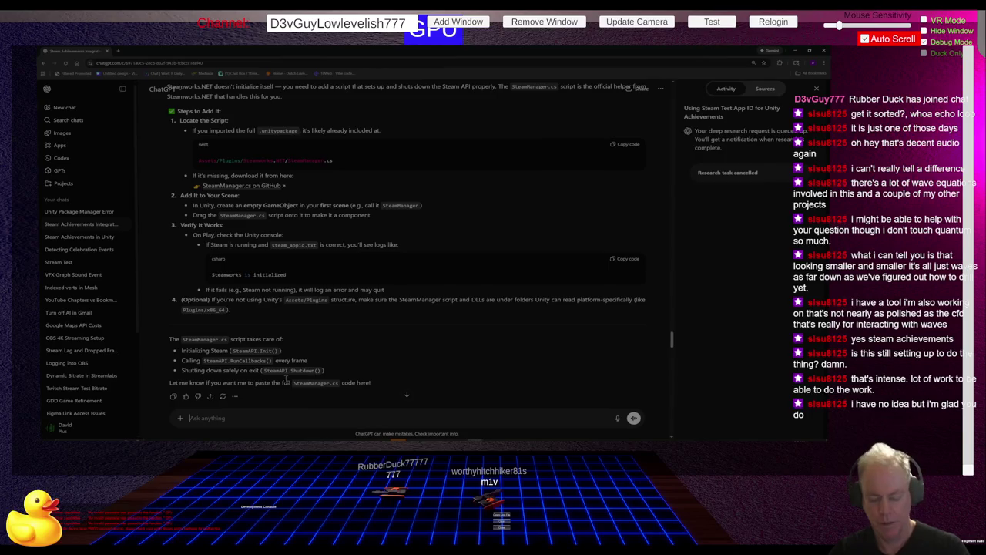
type("No message")
key("Return")
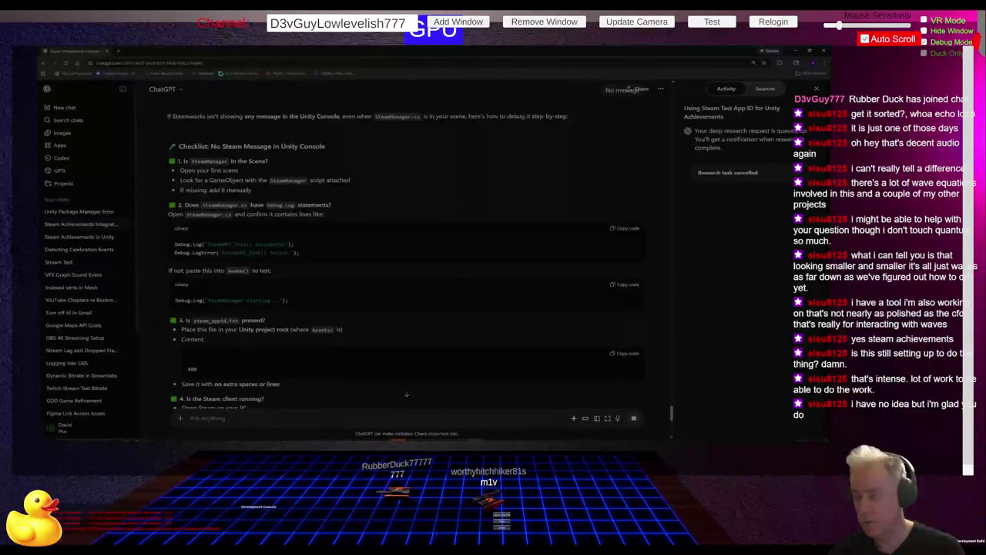
key("alt+Tab")
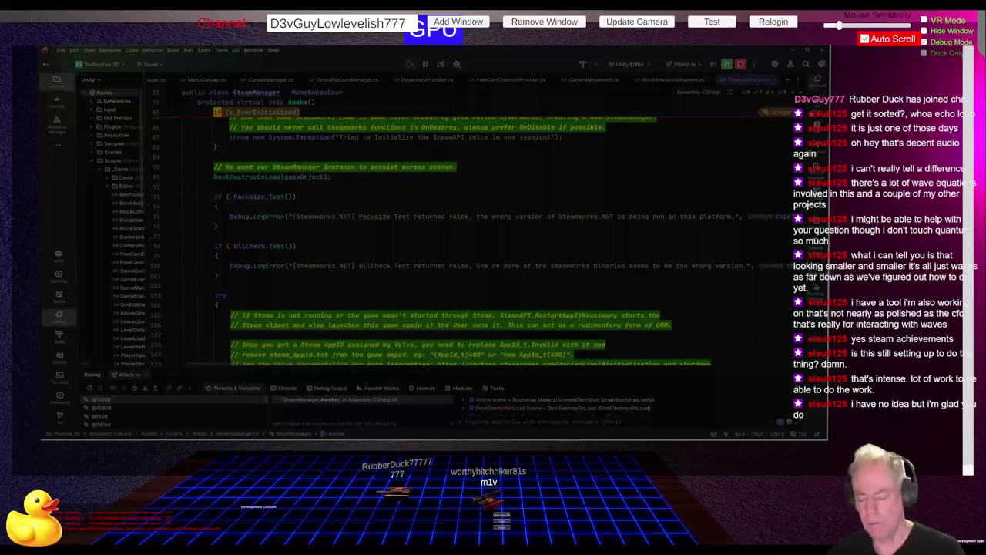
Step: Step over to the DontDestroyOnLoad line (line 91), then switch to ChatGPT
key("F10")
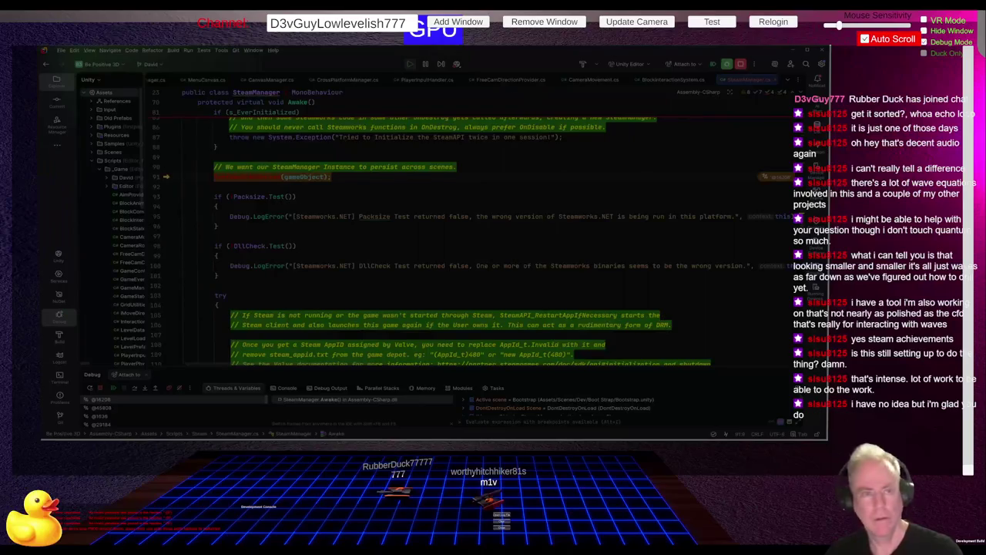
key("alt+Tab")
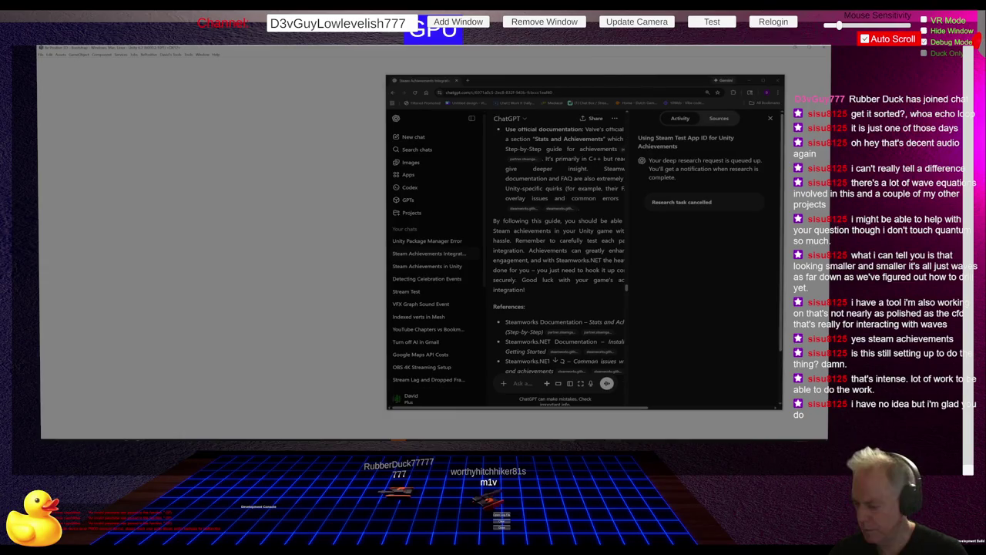
left_click(638, 429)
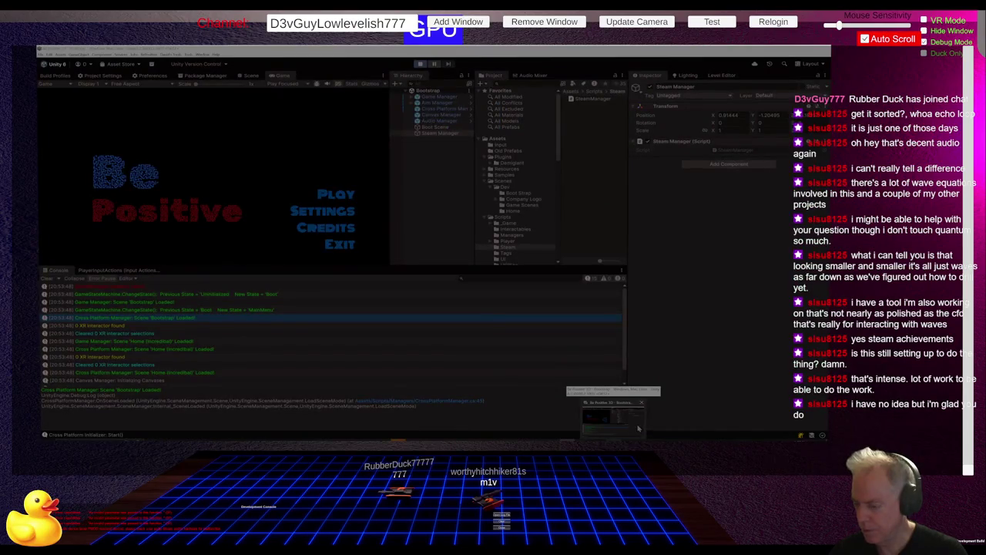
left_click(638, 429)
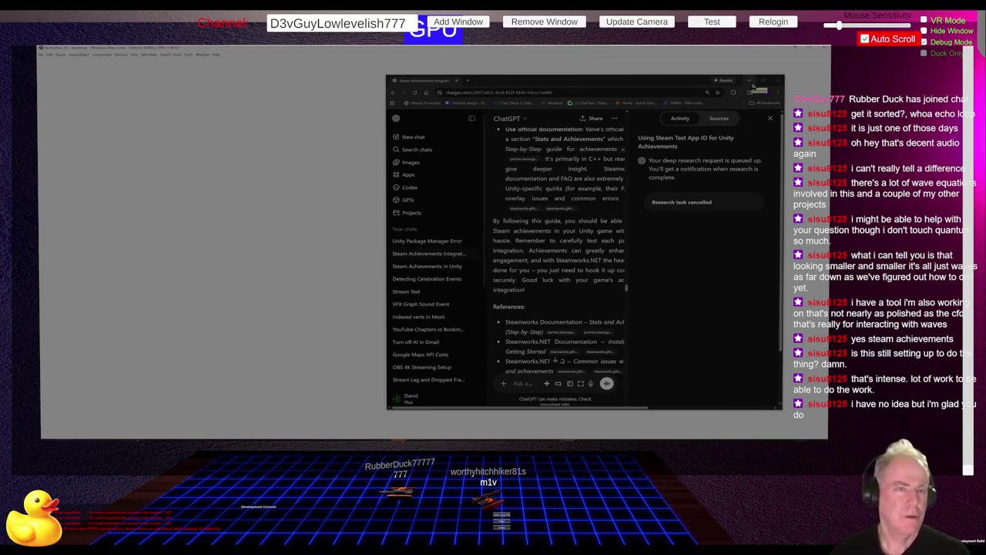
left_click(752, 83)
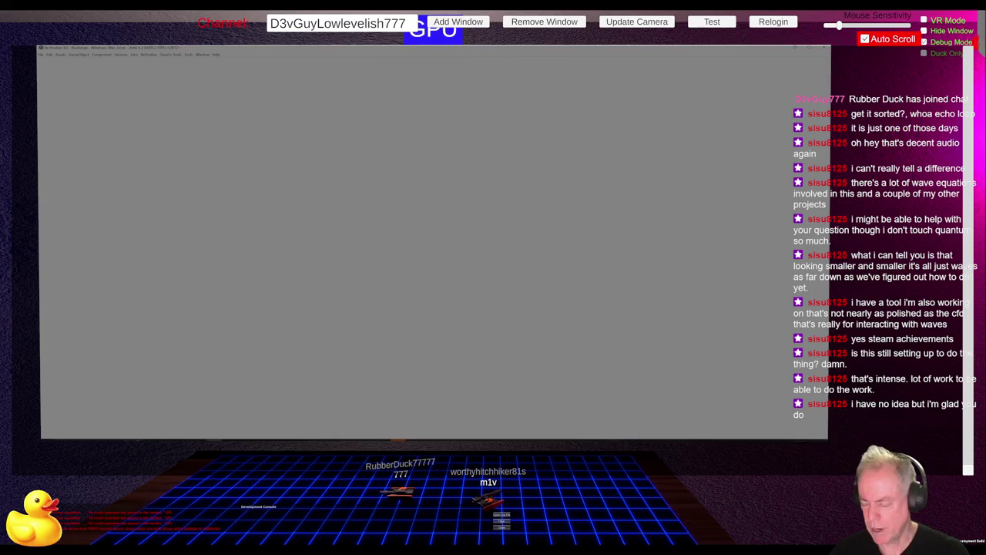
mouse_move(614, 439)
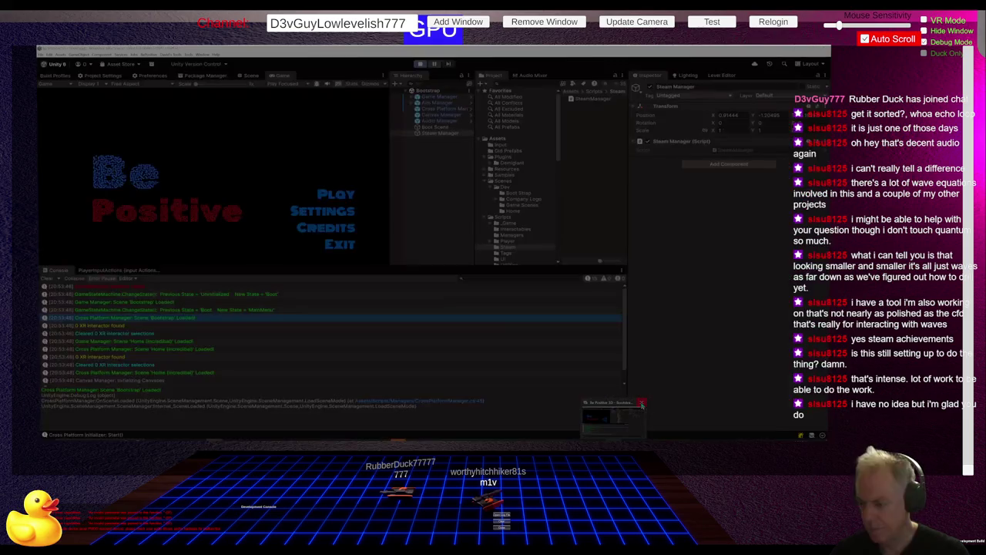
mouse_move(641, 404)
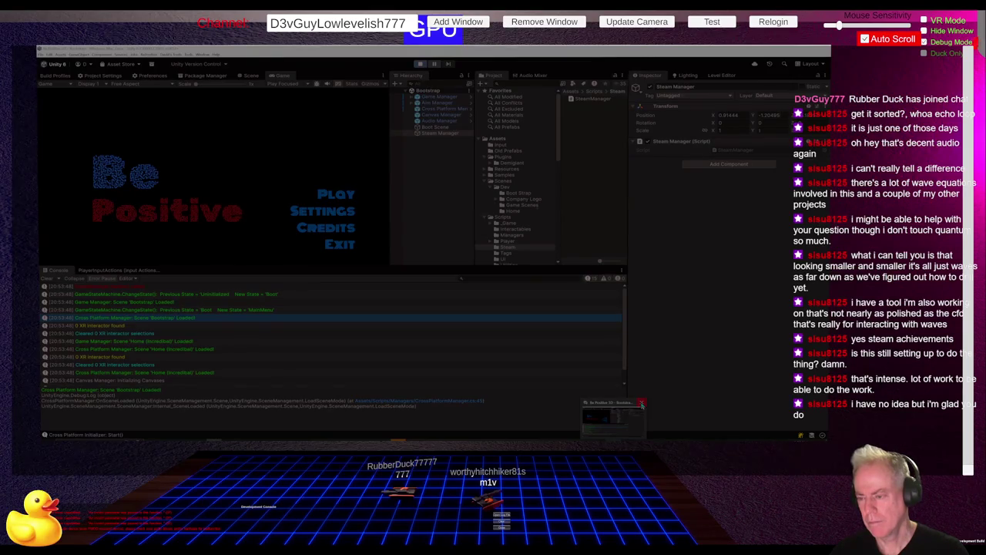
Step: Close the Unity Editor window from its taskbar thumbnail preview
left_click(642, 404)
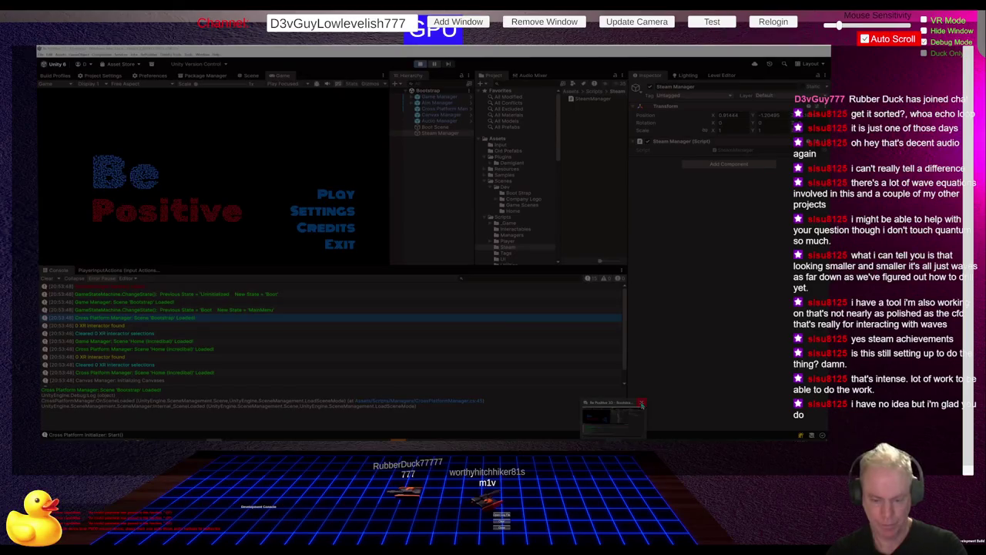
left_click(642, 404)
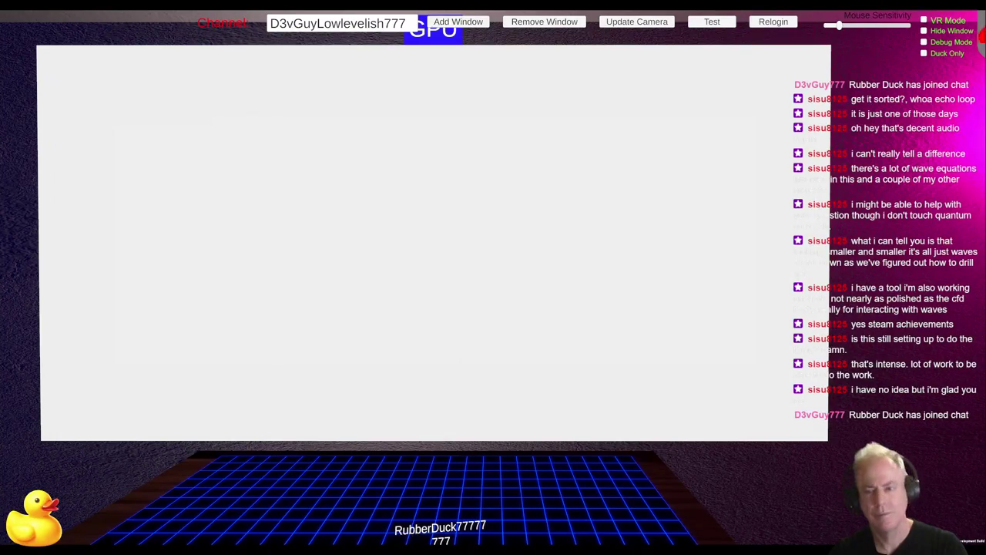
Step: Relogin the stream overlay so the relaunched Unity editor appears in the capture
left_click(771, 23)
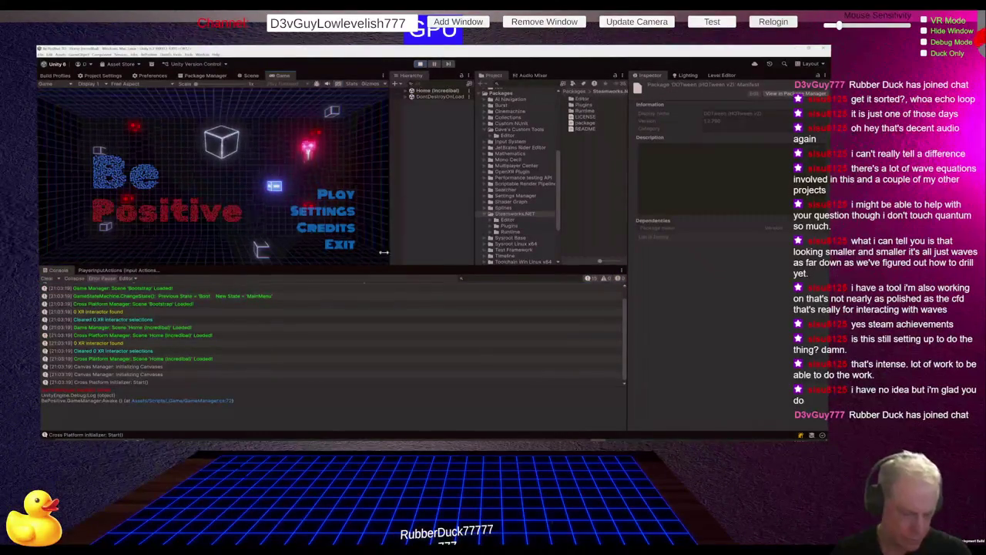
Step: Scroll the Console up slightly, then switch to the raw SteamManager.cs source in Chrome
scroll(242, 325, "up", 1)
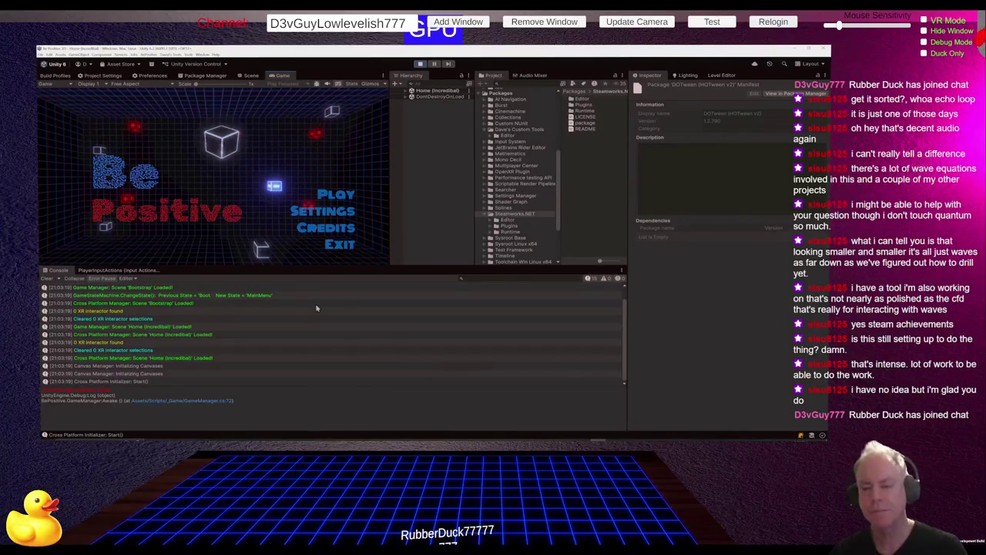
key("alt+Tab")
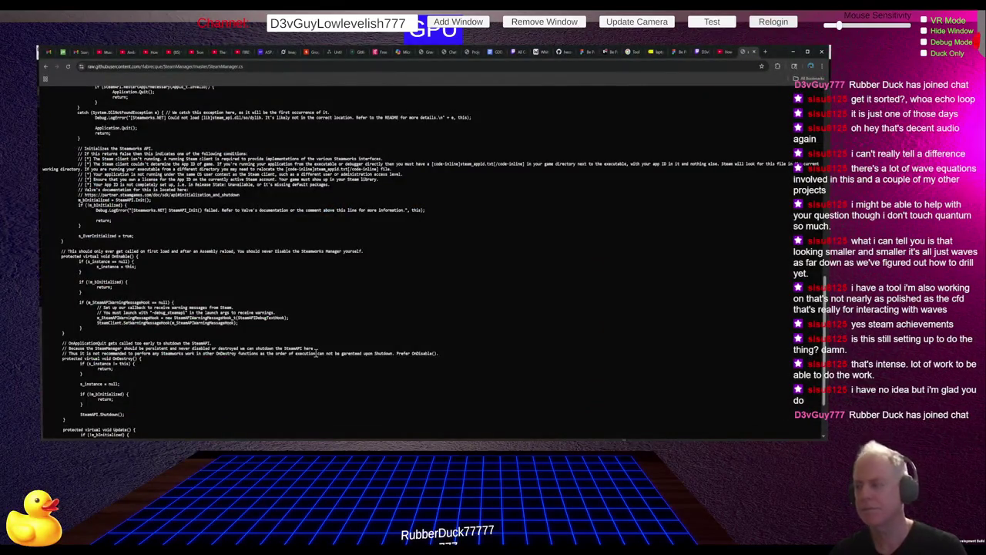
Step: Switch from Chrome back to the Unity editor running the Be Positive main menu
key("alt+Tab")
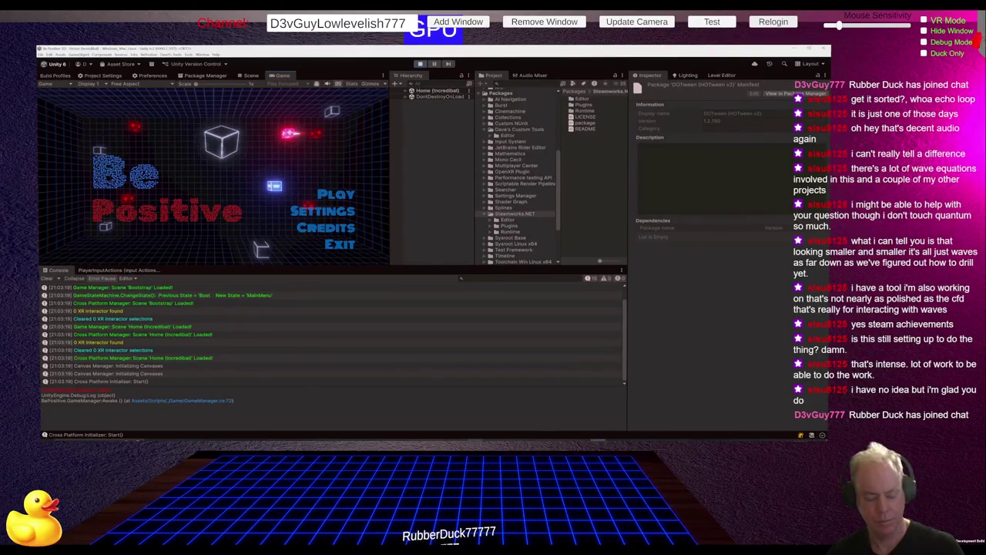
Step: Switch from the Unity editor to the ChatGPT window in Chrome
key("alt+Tab")
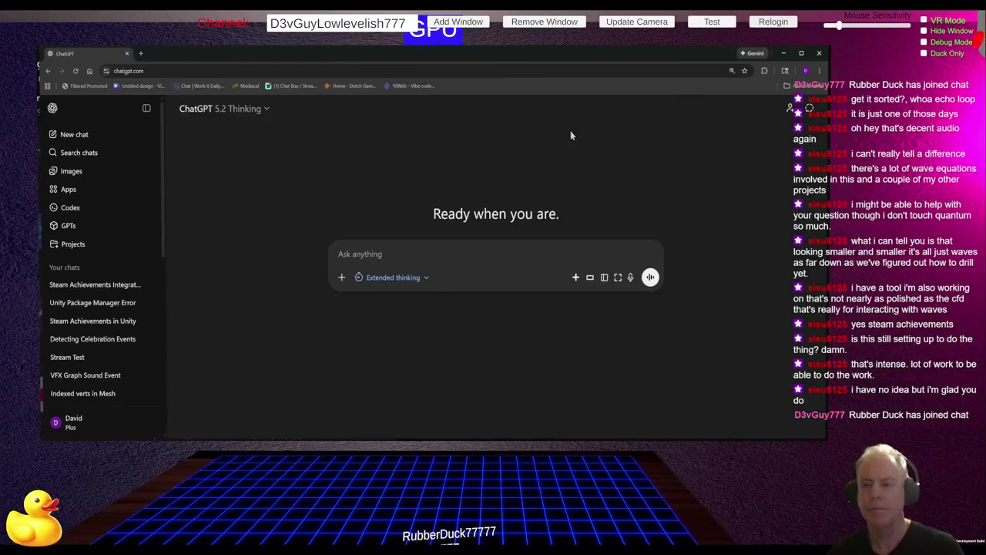
Step: Open the Steam Achievements Integration chat and review its Steam-in-Editor requirements and Common Pitfalls
left_click(114, 287)
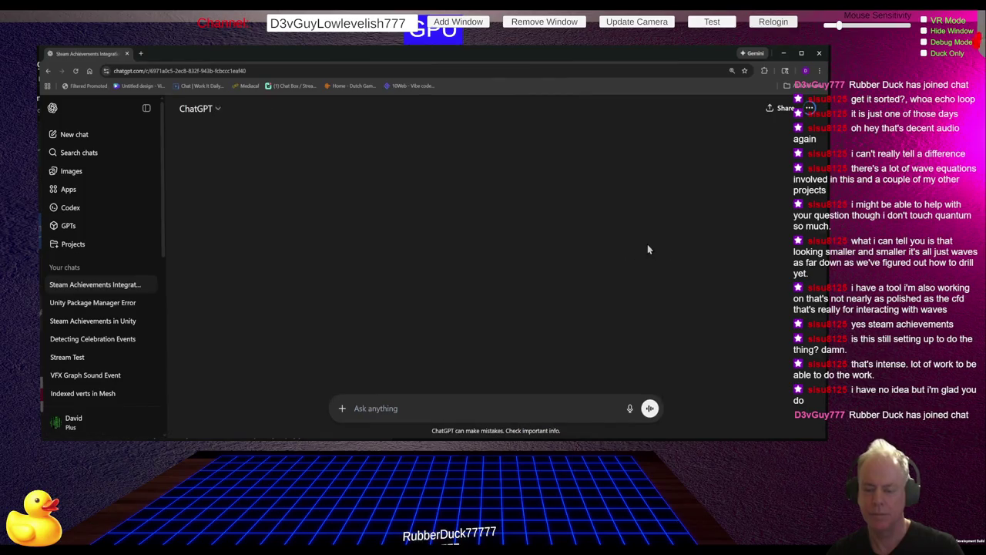
scroll(655, 247, "up", 5)
scroll(654, 250, "up", 10)
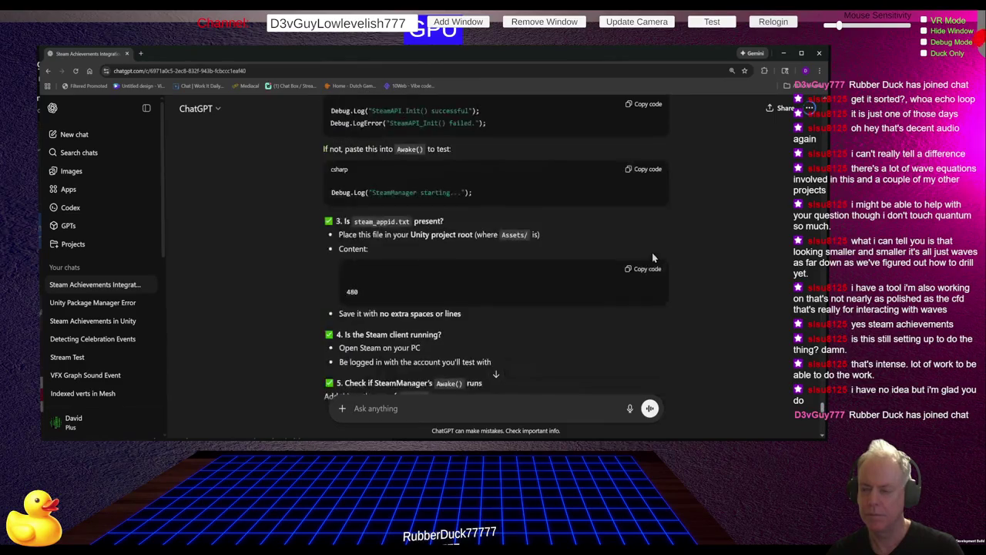
scroll(645, 267, "up", 10)
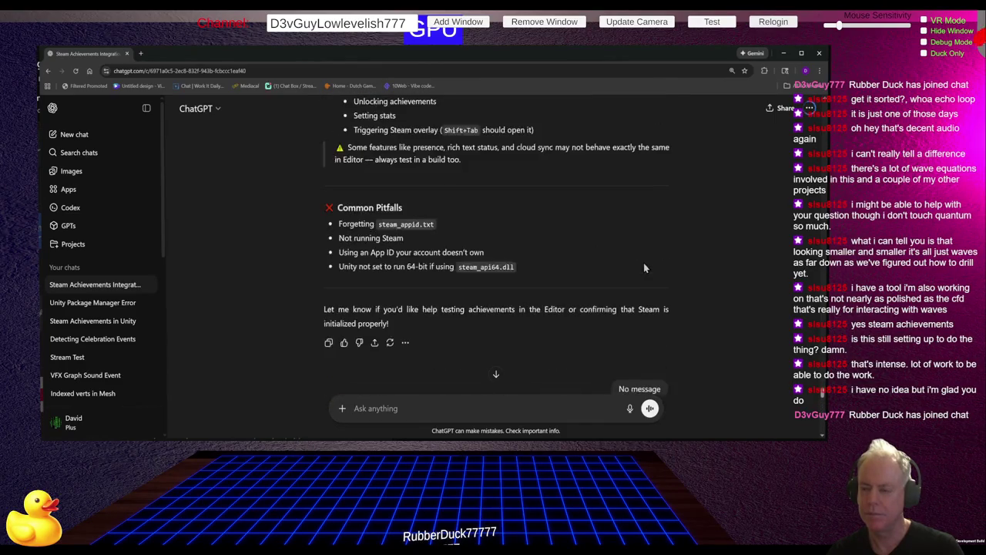
scroll(639, 269, "up", 5)
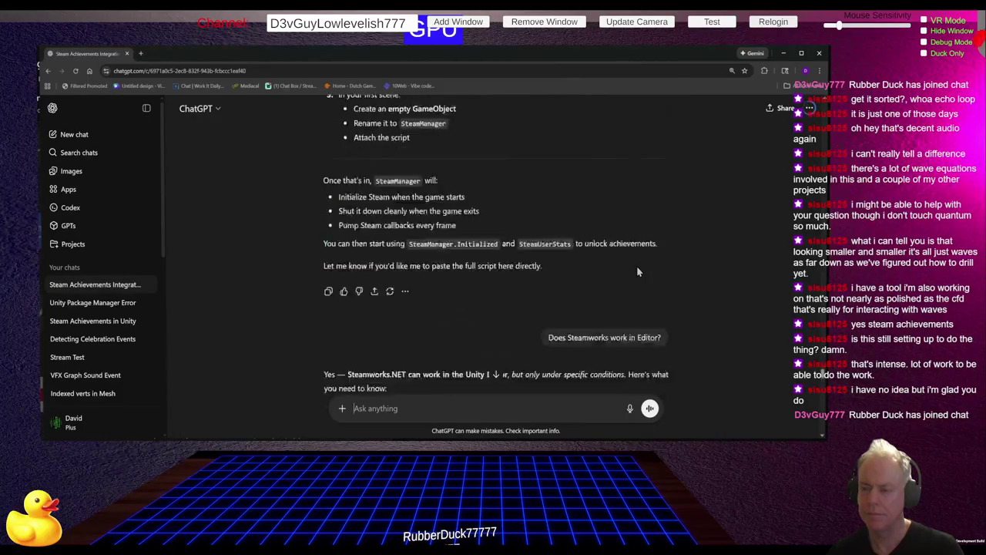
scroll(639, 270, "down", 2)
scroll(638, 271, "down", 2)
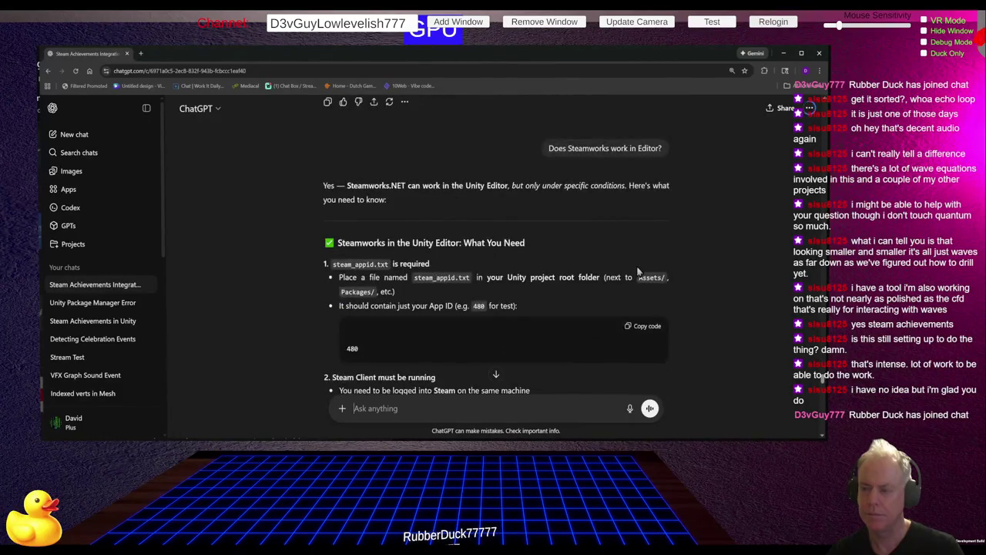
scroll(637, 271, "down", 10)
scroll(635, 275, "down", 15)
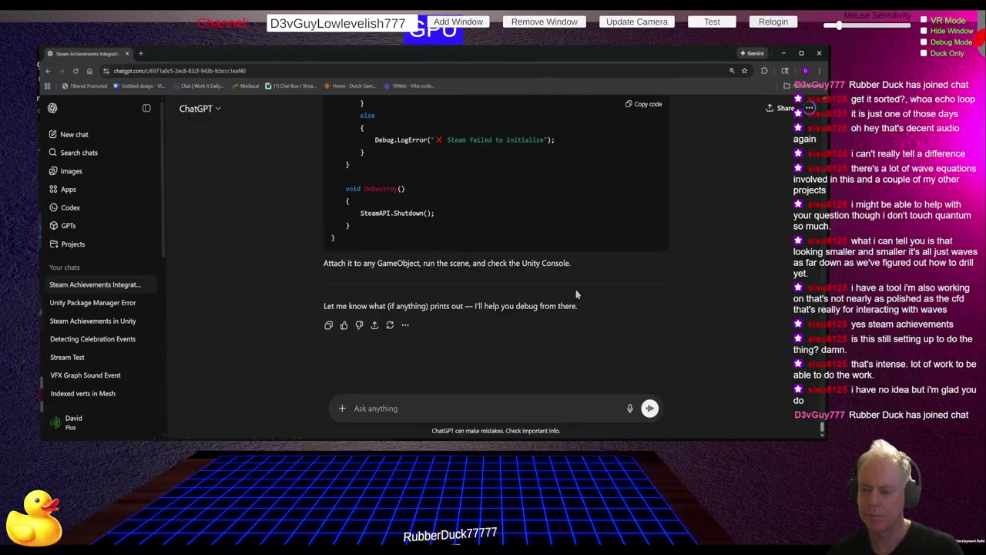
scroll(576, 294, "up", 8)
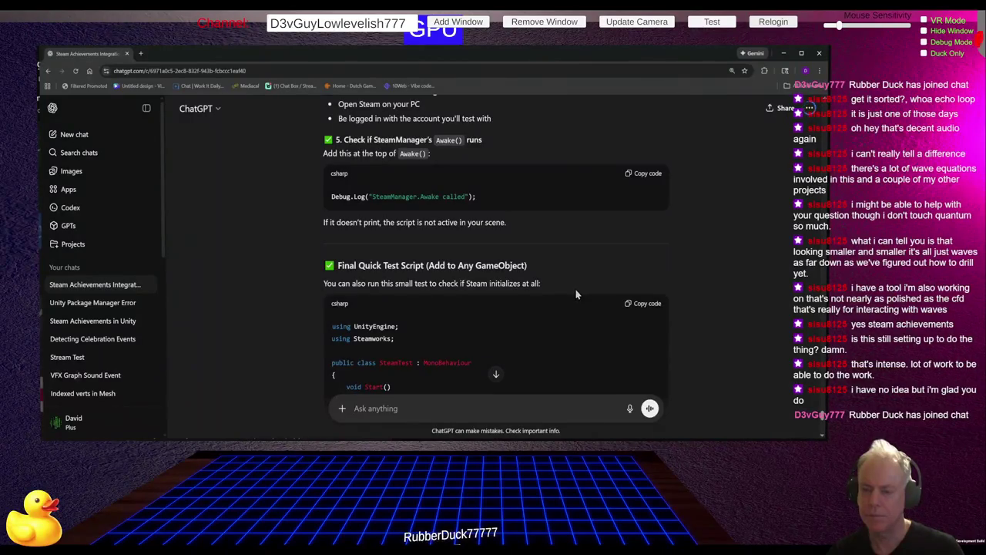
scroll(576, 294, "up", 5)
scroll(576, 289, "up", 5)
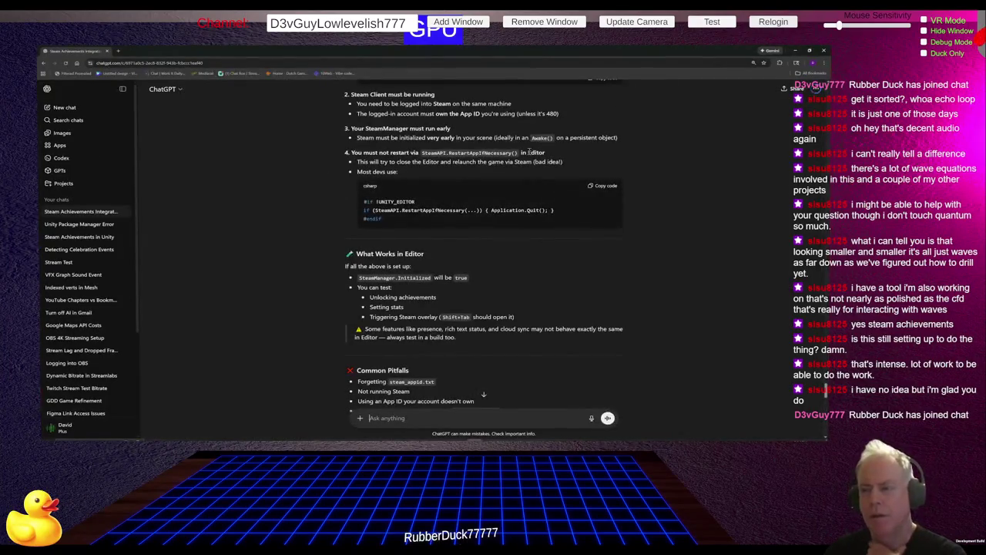
Step: Read steps 1–5 of the 'Checklist: No Steam Message in Unity Console' reply
scroll(529, 152, "up", 5)
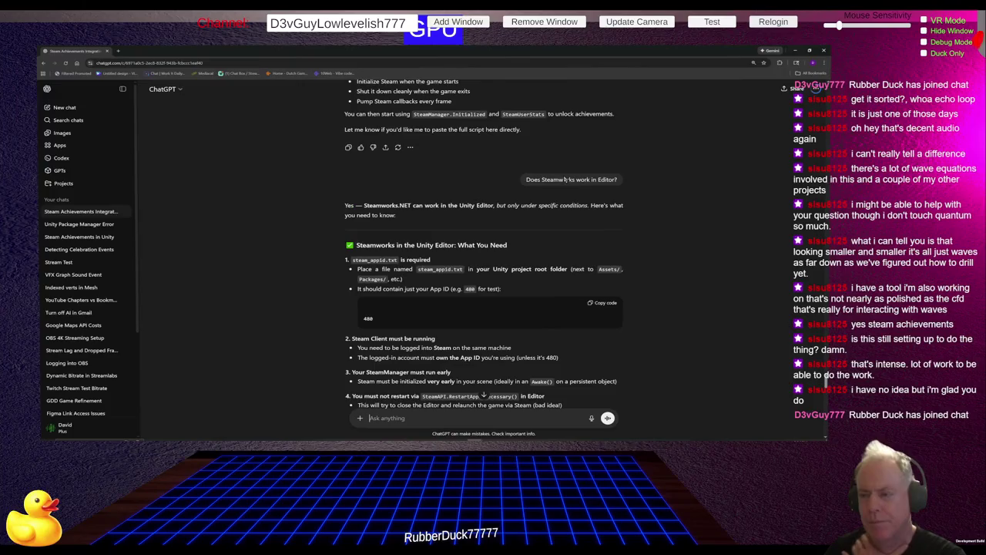
scroll(669, 198, "down", 3)
scroll(669, 199, "down", 6)
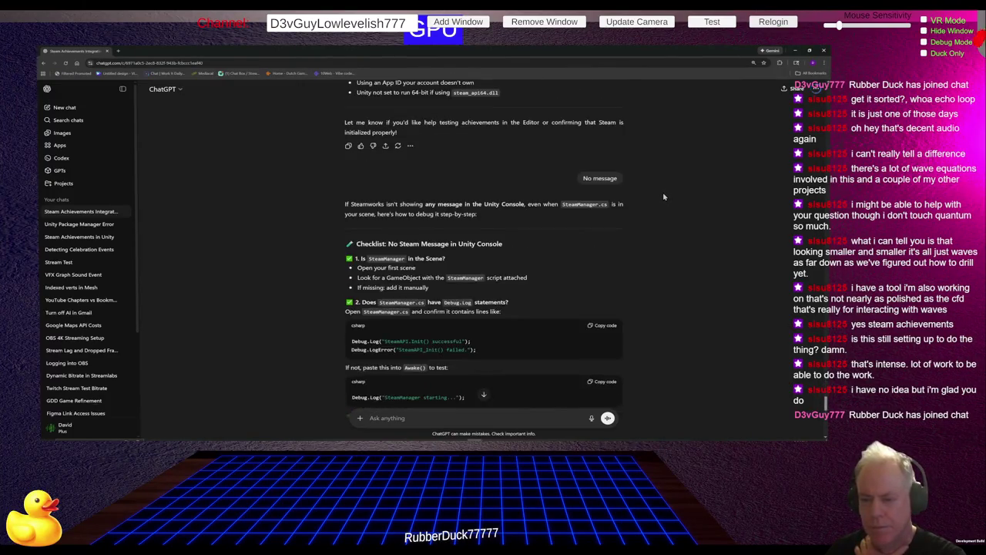
scroll(663, 197, "down", 1)
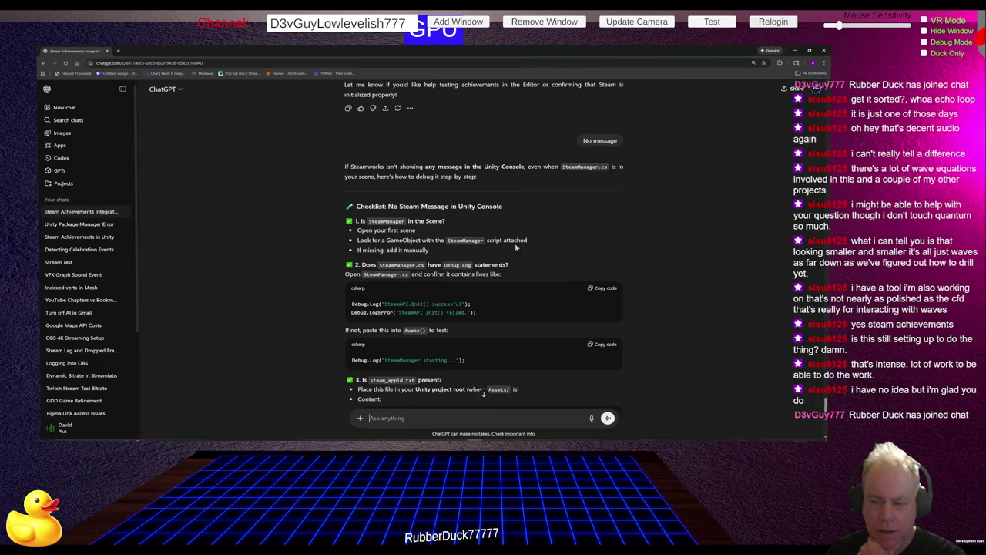
scroll(527, 223, "down", 1)
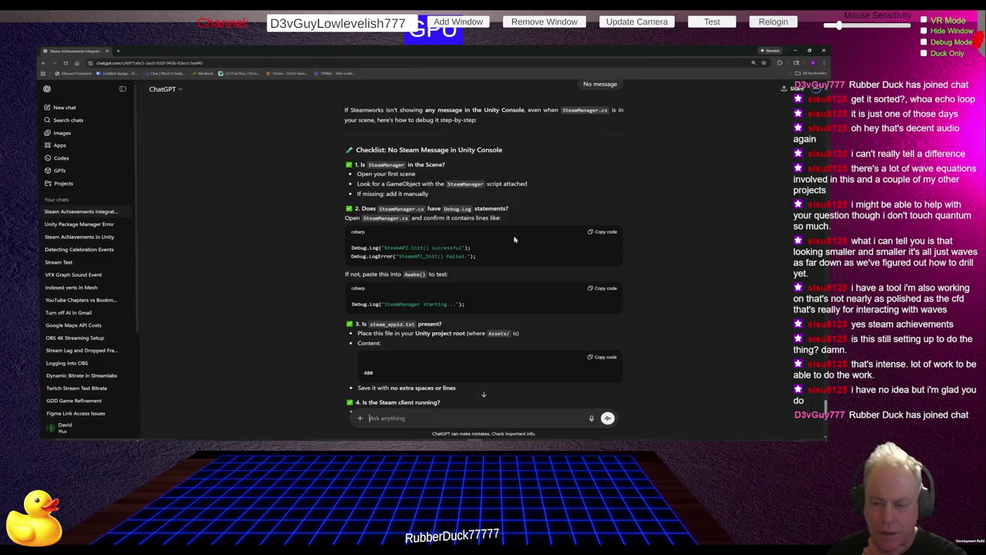
scroll(515, 240, "down", 1)
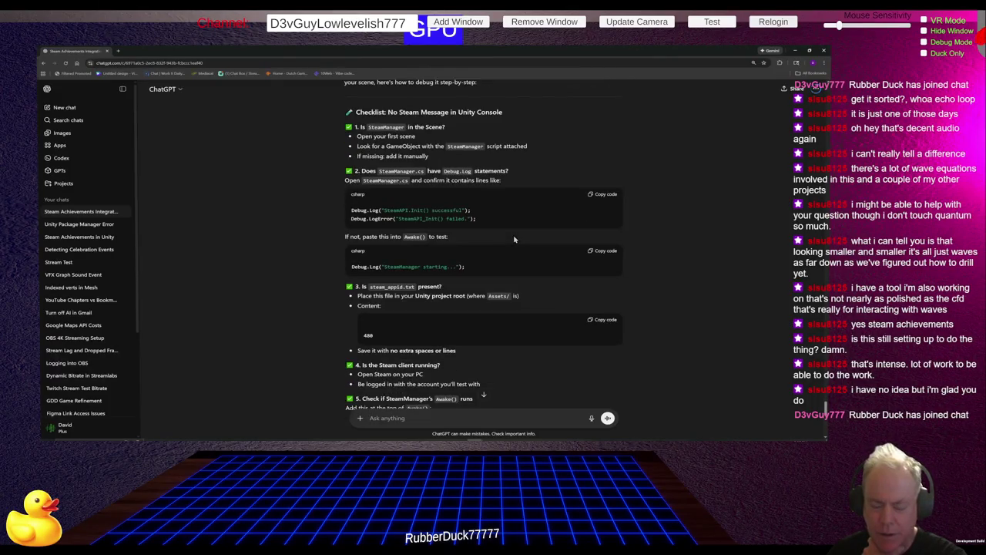
scroll(515, 239, "down", 1)
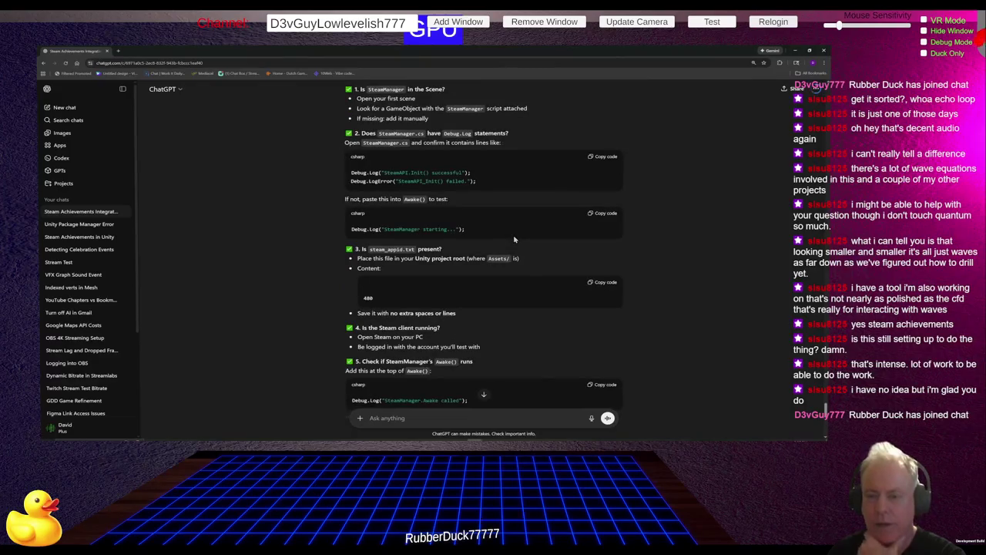
scroll(515, 240, "down", 1)
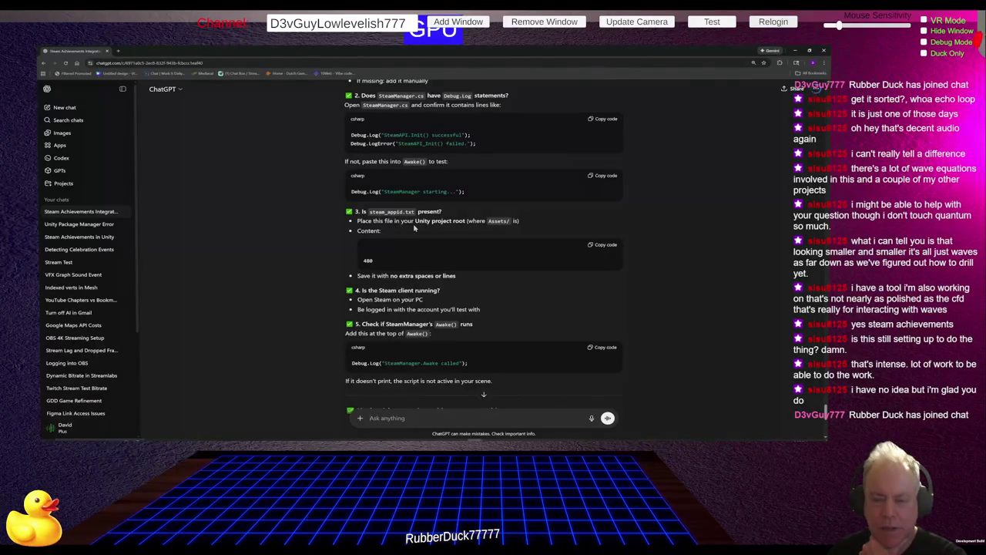
scroll(468, 235, "down", 1)
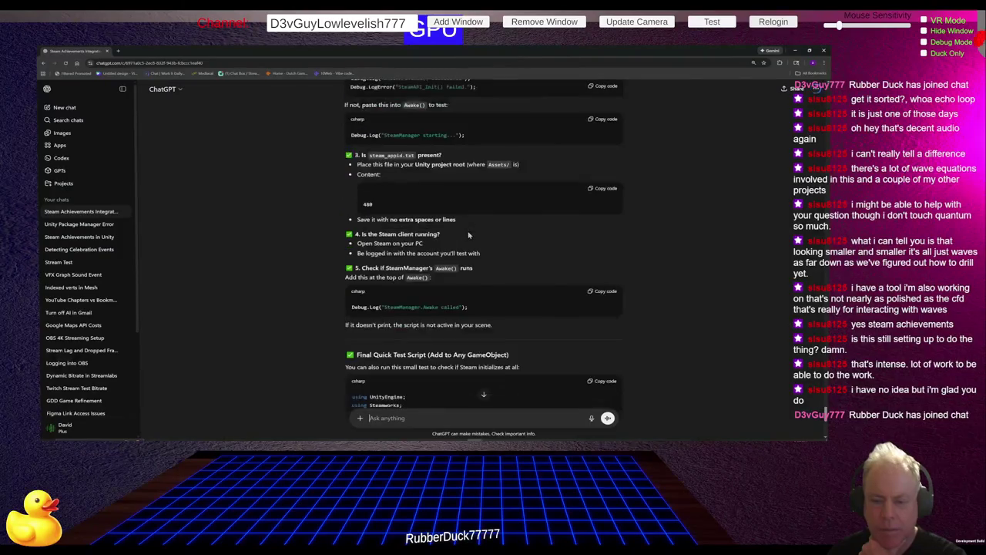
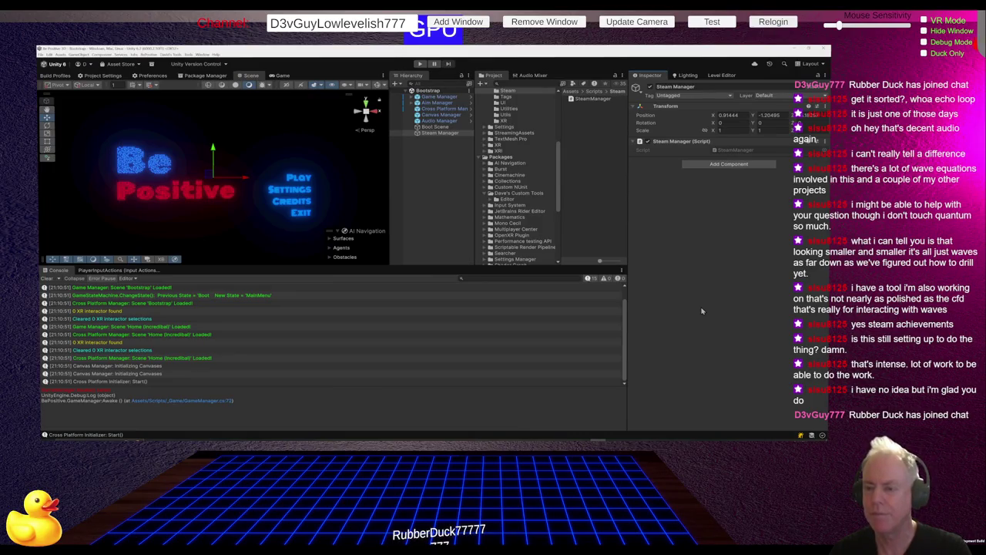
Step: Switch to the ChatGPT conversation showing the Steam logging diagnosis checklist
key("alt+Tab")
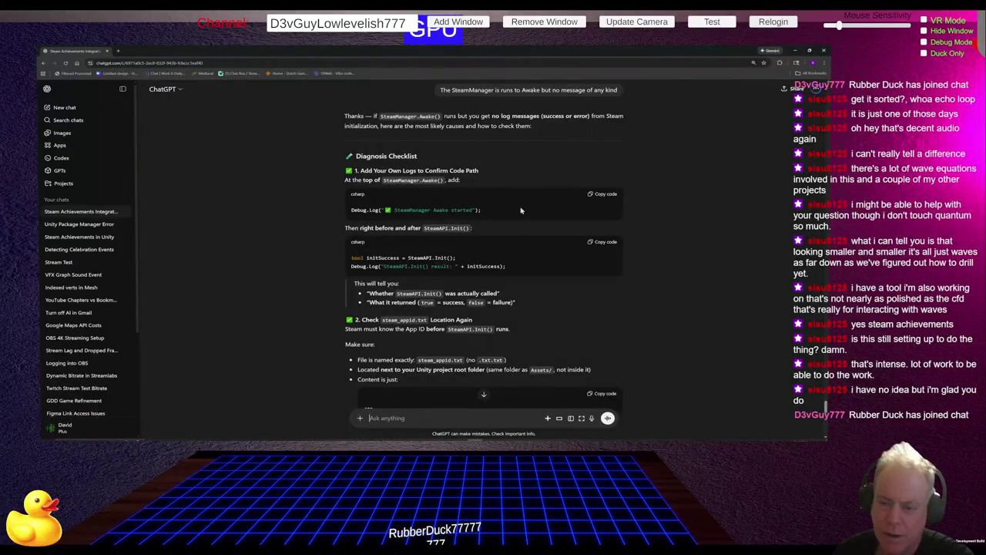
Step: Copy ChatGPT's suggested 'SteamManager Awake started' Debug.Log line and return to Unity
left_click_drag(491, 212, 351, 210)
key("ctrl+c")
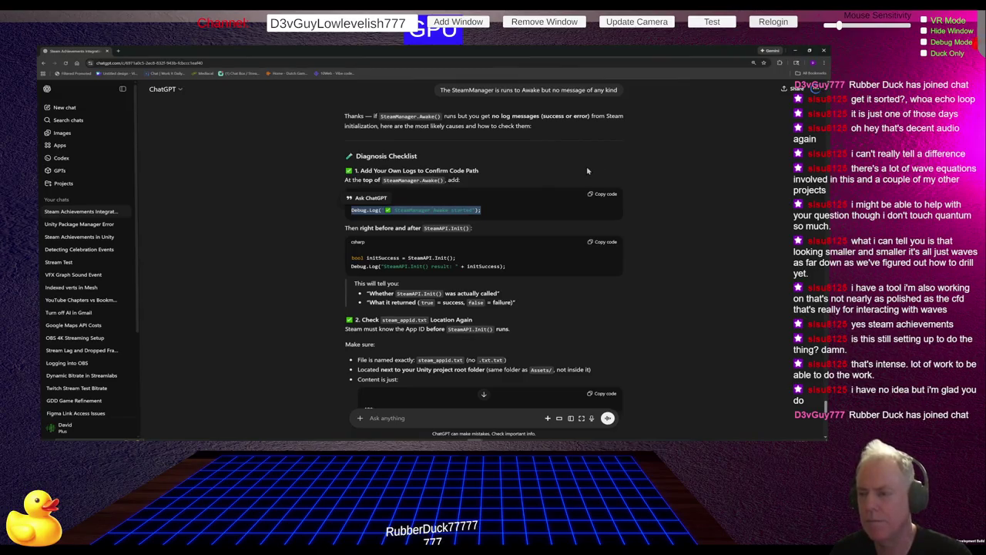
key("alt+Tab")
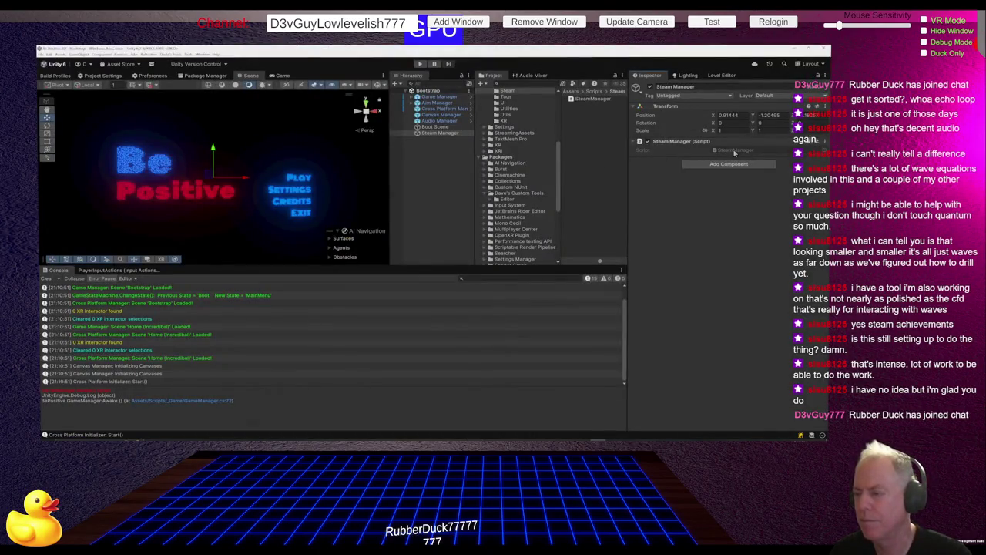
Step: Open SteamManager.cs in Rider from the Script field and scroll to Awake() near line 72
double_click(735, 151)
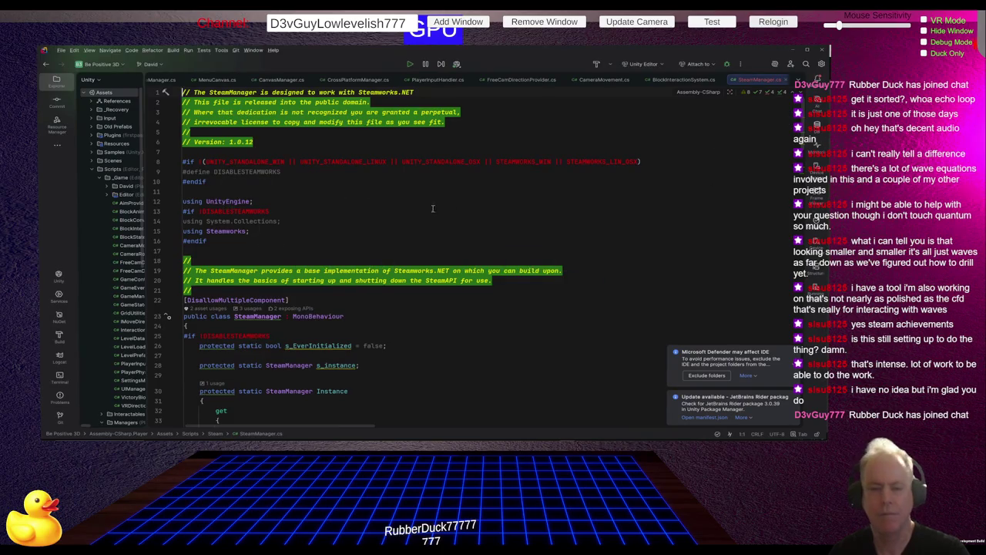
scroll(488, 220, "down", 3)
scroll(487, 220, "down", 3)
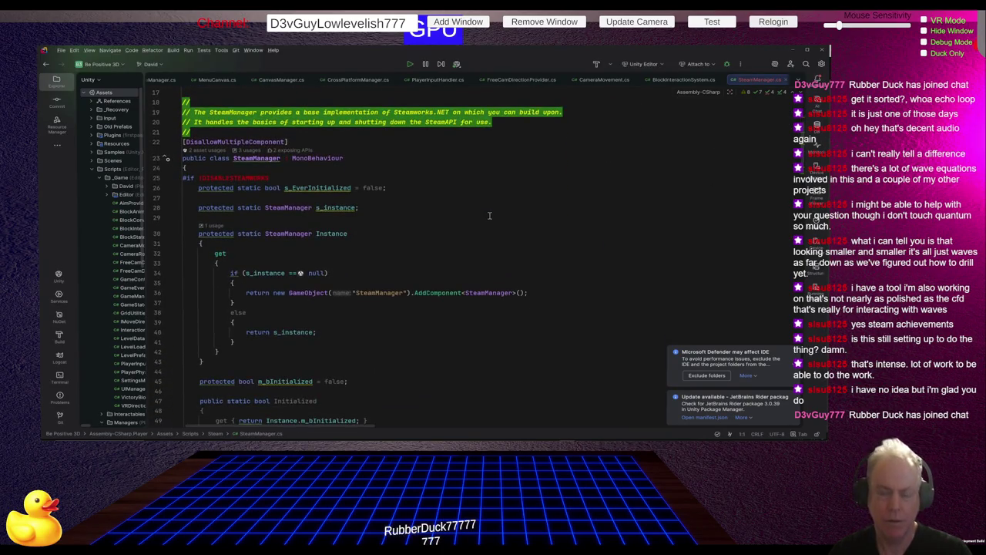
scroll(488, 225, "down", 10)
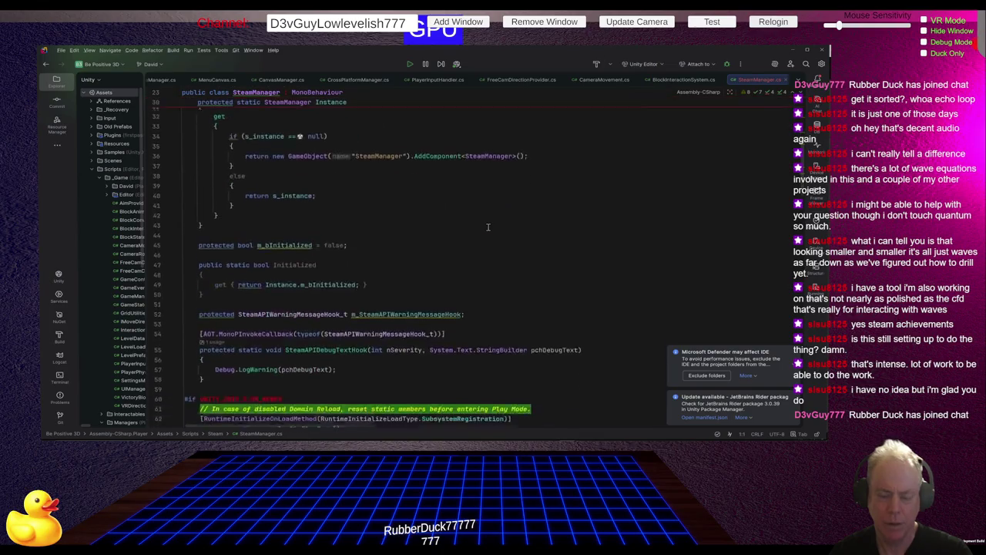
scroll(491, 229, "down", 5)
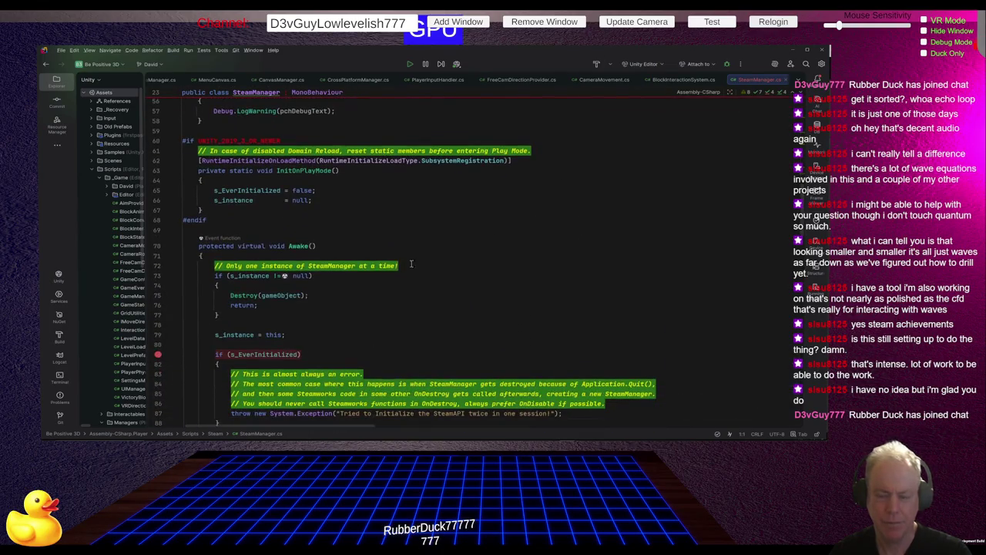
Step: Paste the 'SteamManager Awake started' Debug.Log at the top of Awake(), keeping the comment above it
left_click(421, 265)
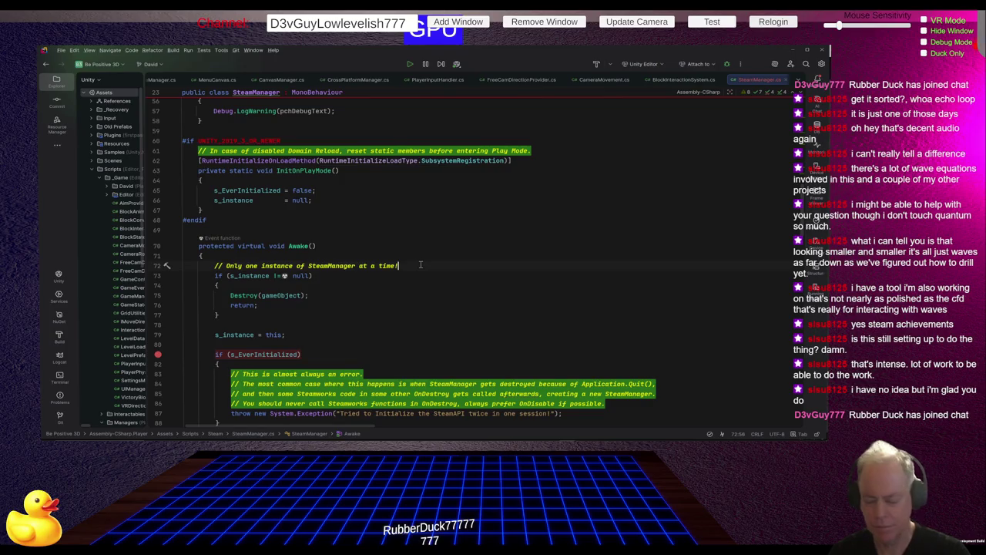
key("Home")
key("ctrl+v")
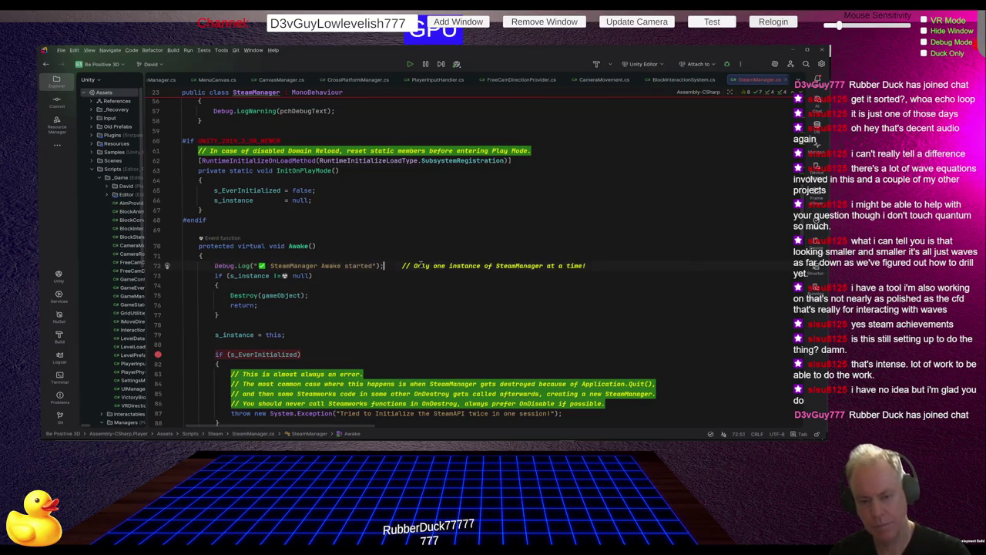
key("Return")
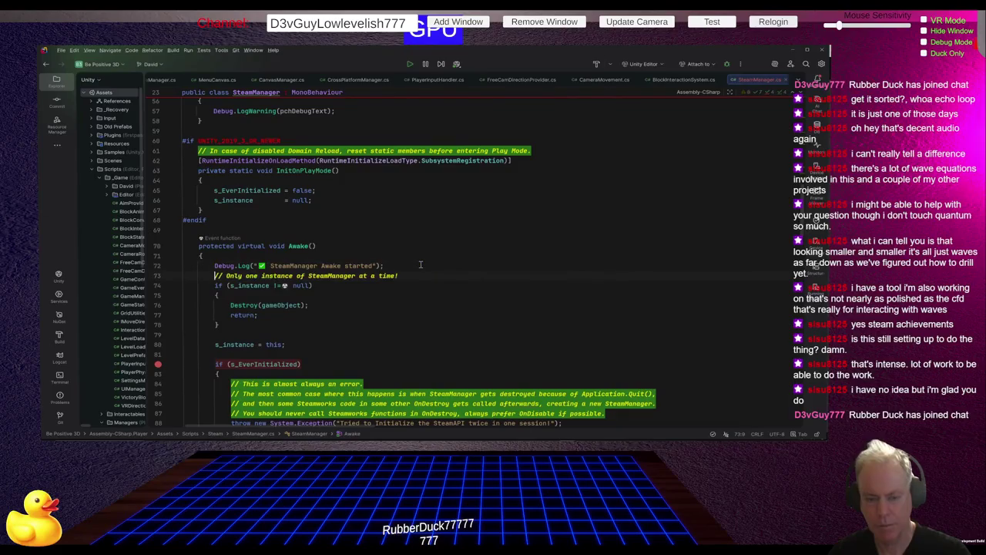
key("alt+shift+Up")
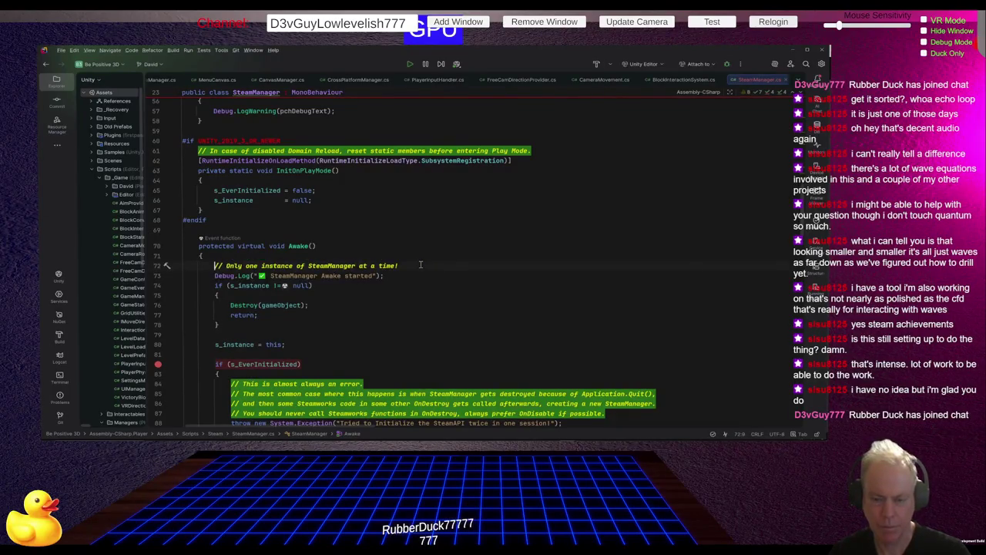
key("alt+Tab")
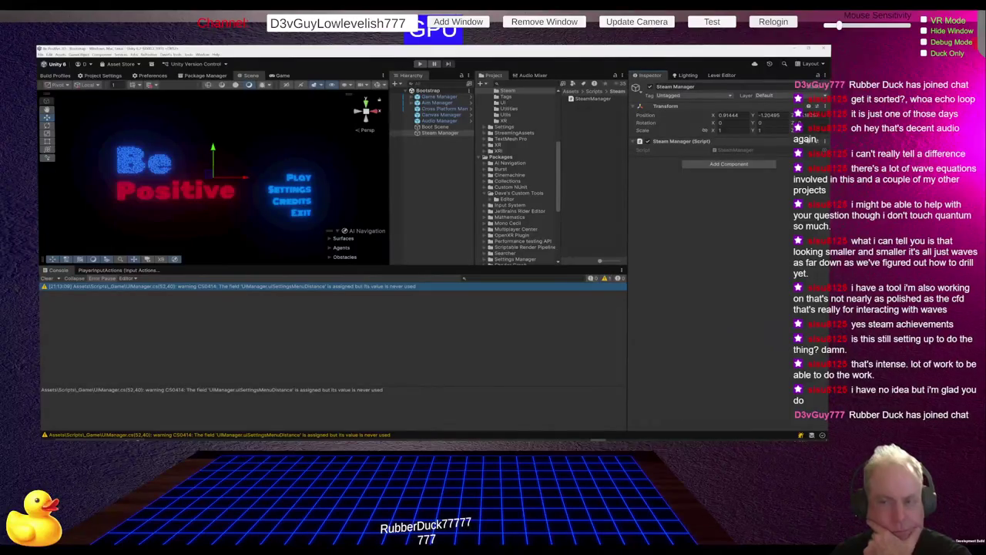
Step: Play the game, confirm the Console's 'SteamManager Awake started' entry, then return to Rider
left_click(420, 63)
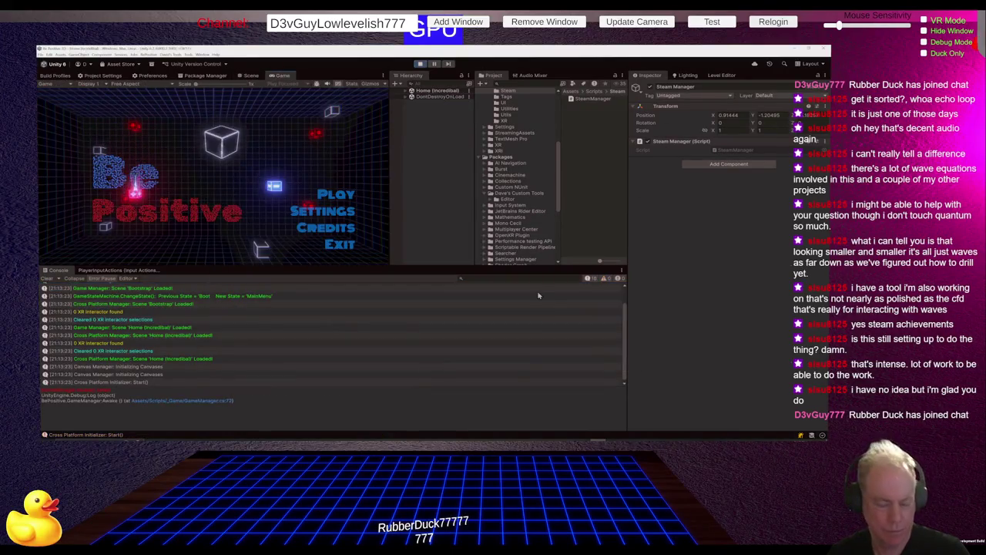
scroll(338, 325, "up", 1)
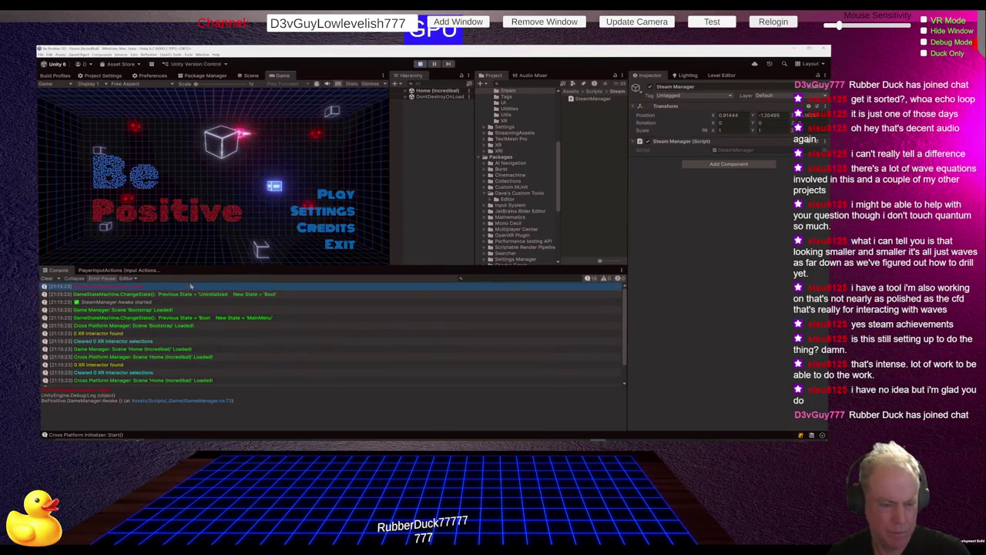
left_click(149, 303)
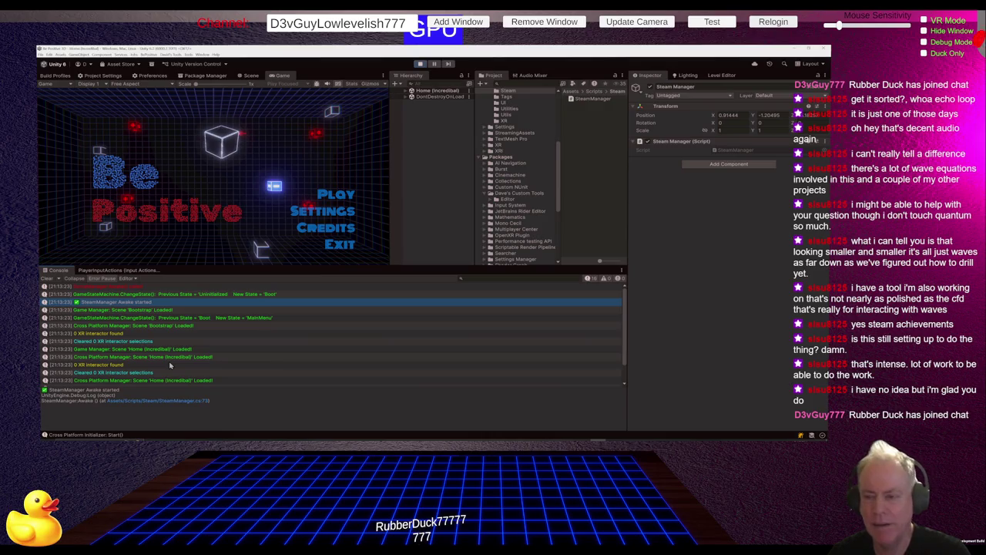
key("alt+Tab")
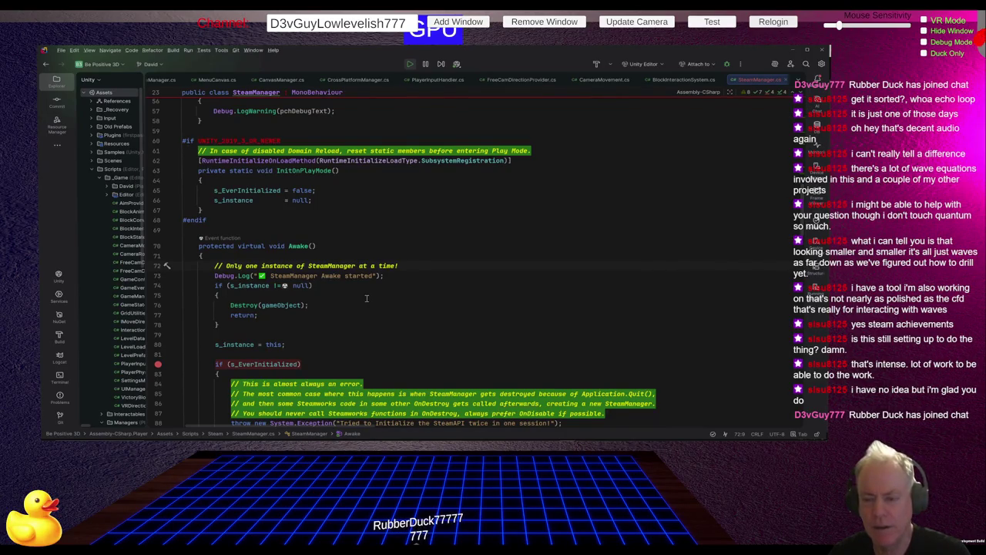
key("alt+Tab")
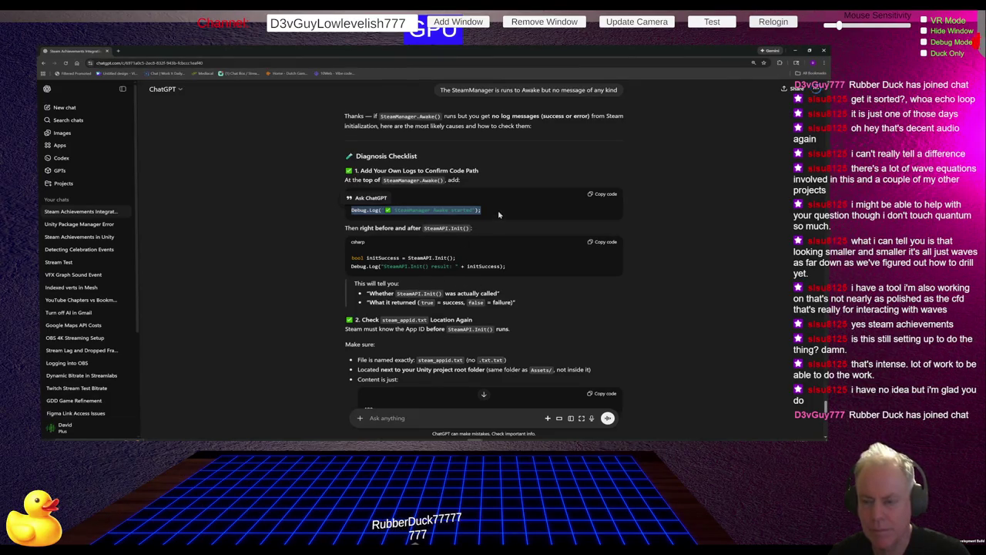
left_click(439, 208)
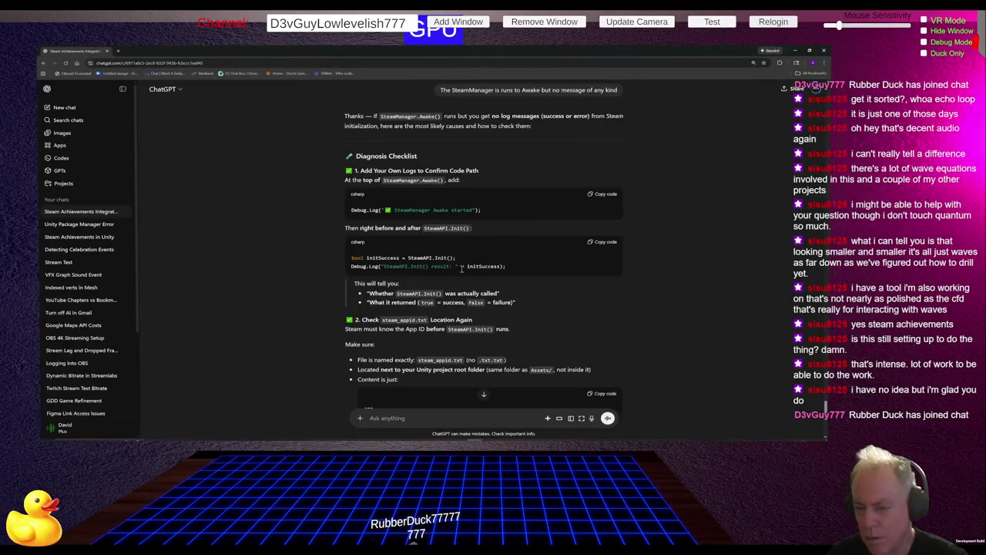
key("alt+Tab")
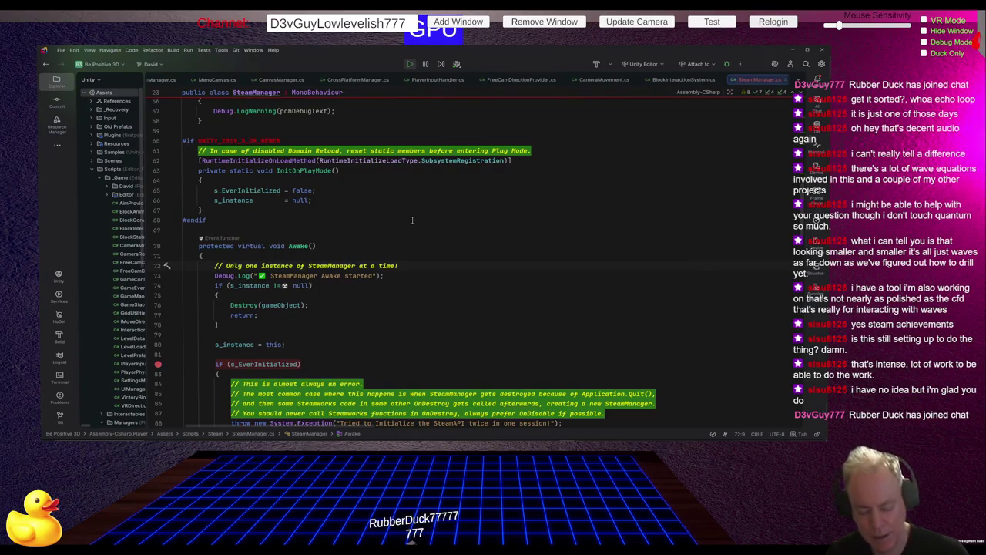
Step: Search SteamManager.cs for 'init' as a case-sensitive whole word to reach SteamAPI.Init()
key("ctrl+f")
type("init")
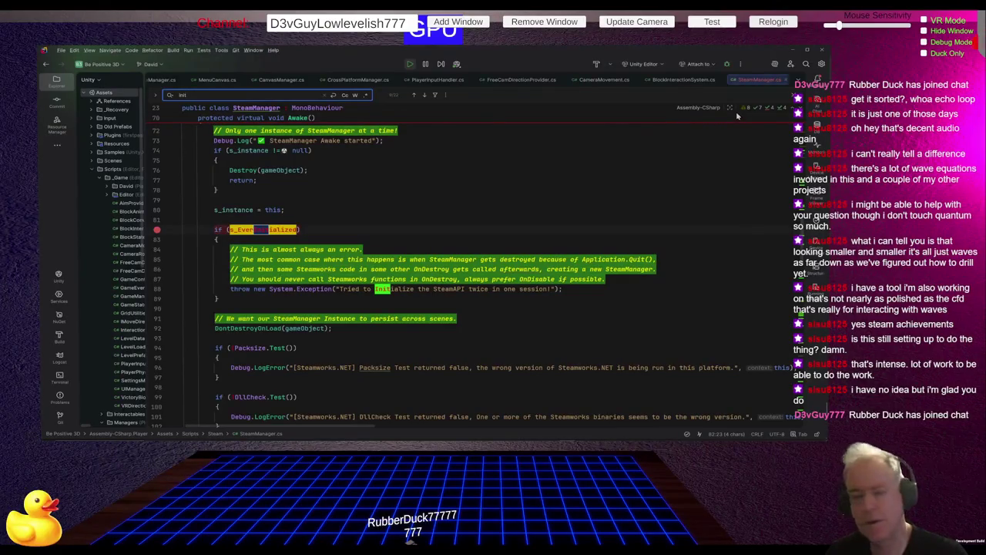
left_click(354, 95)
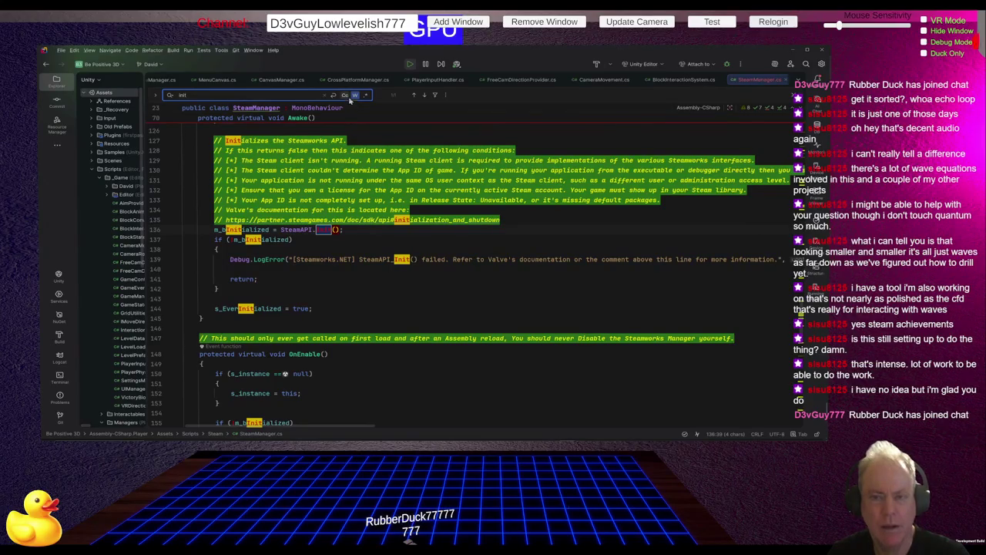
left_click(344, 95)
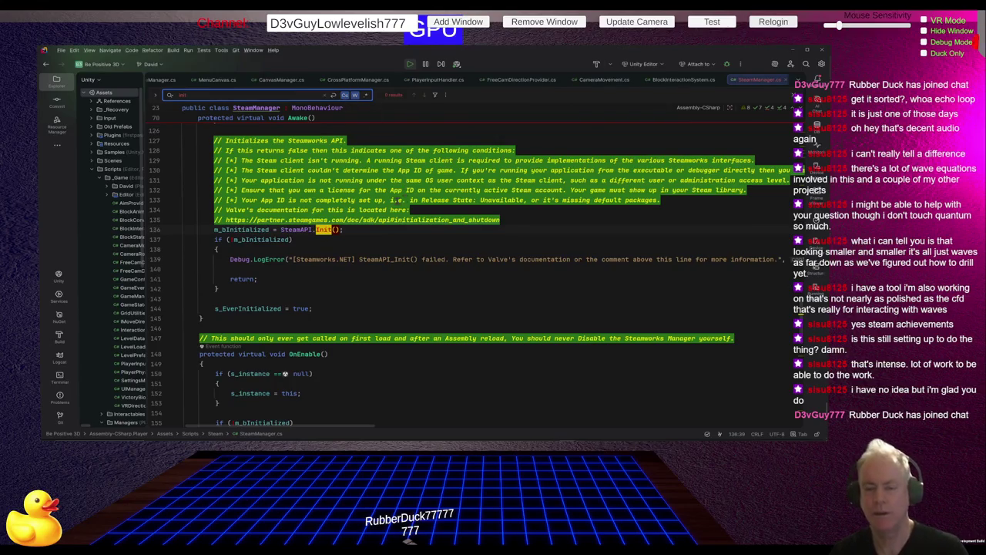
scroll(323, 231, "up", 3)
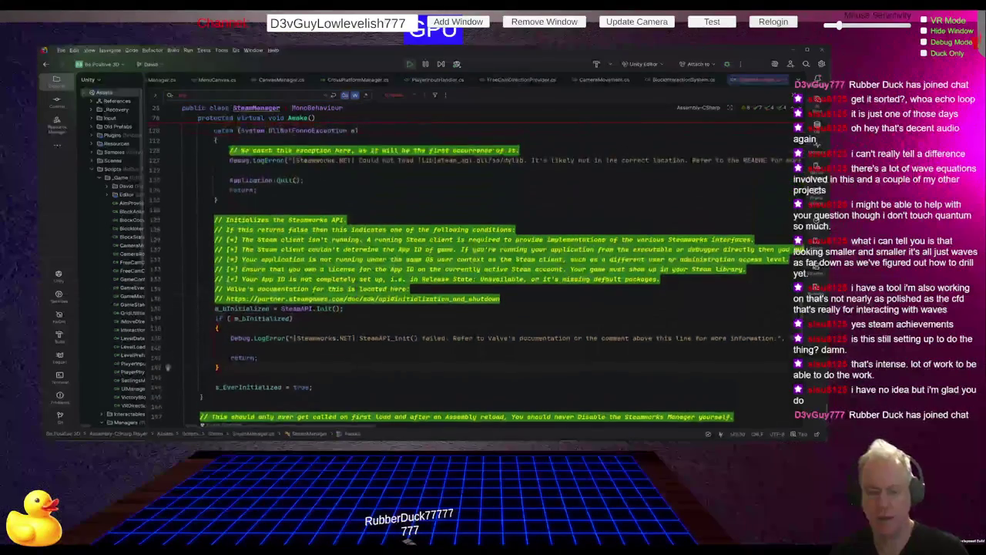
Step: Search for 'wit' and scroll up to Awake()'s opening 'Awake started' log line
left_click(225, 96)
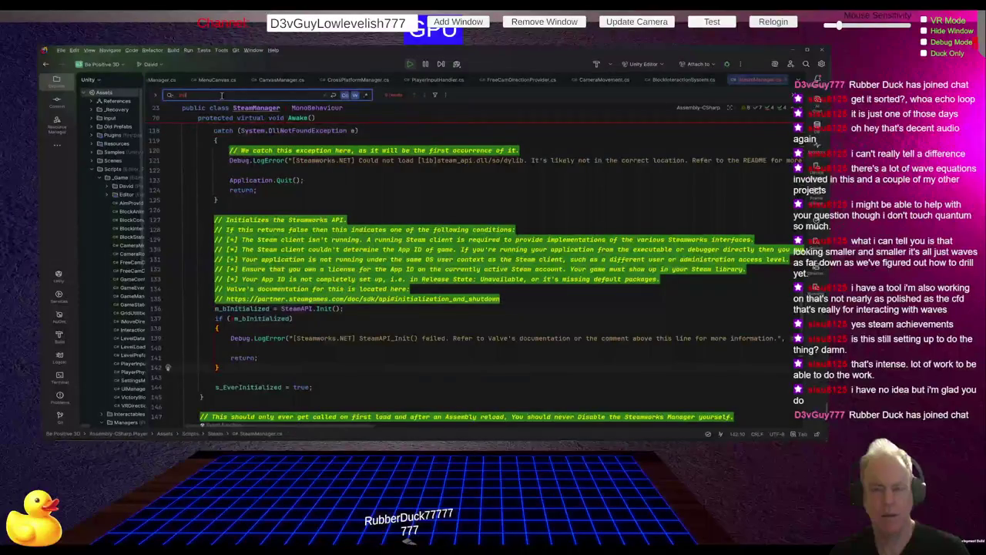
type("wi")
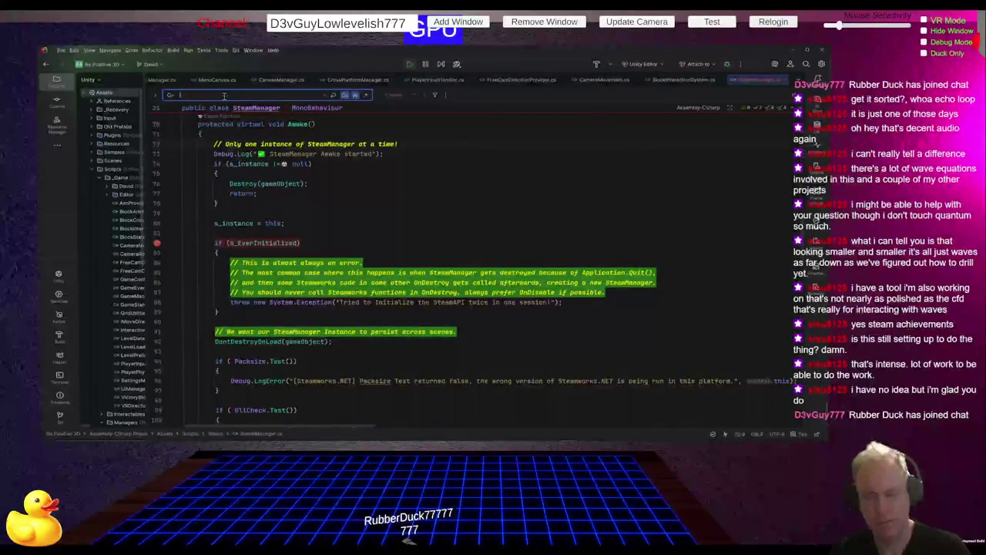
type("t")
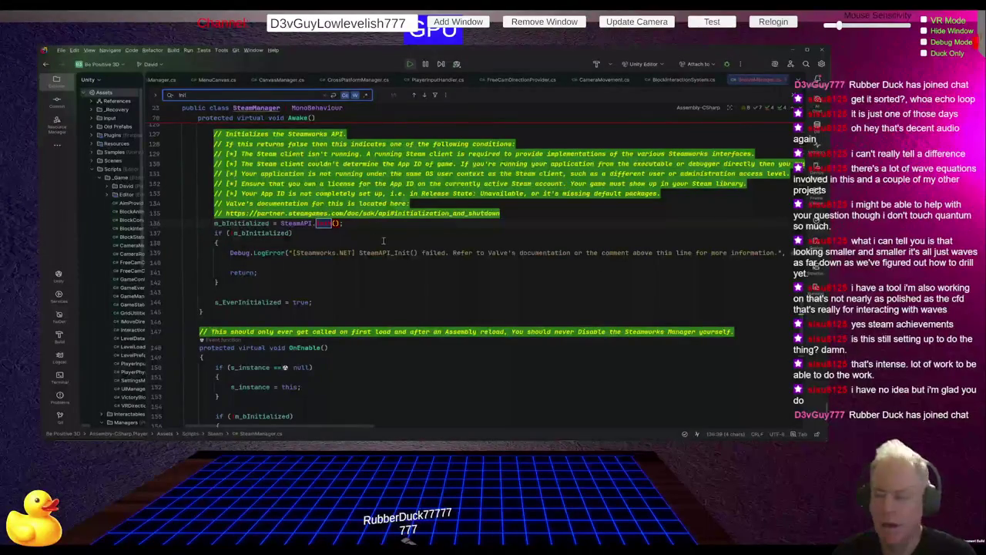
scroll(383, 242, "up", 5)
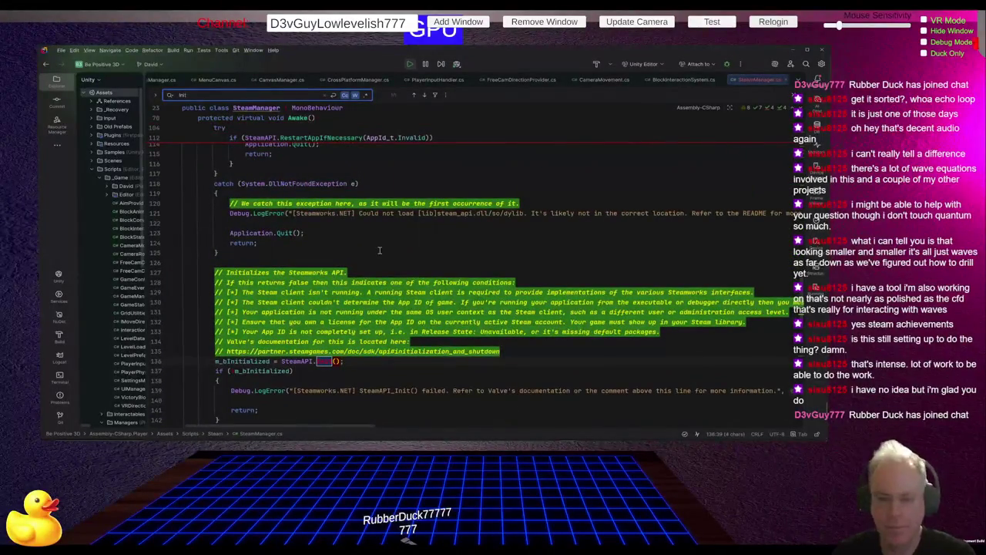
scroll(379, 249, "up", 10)
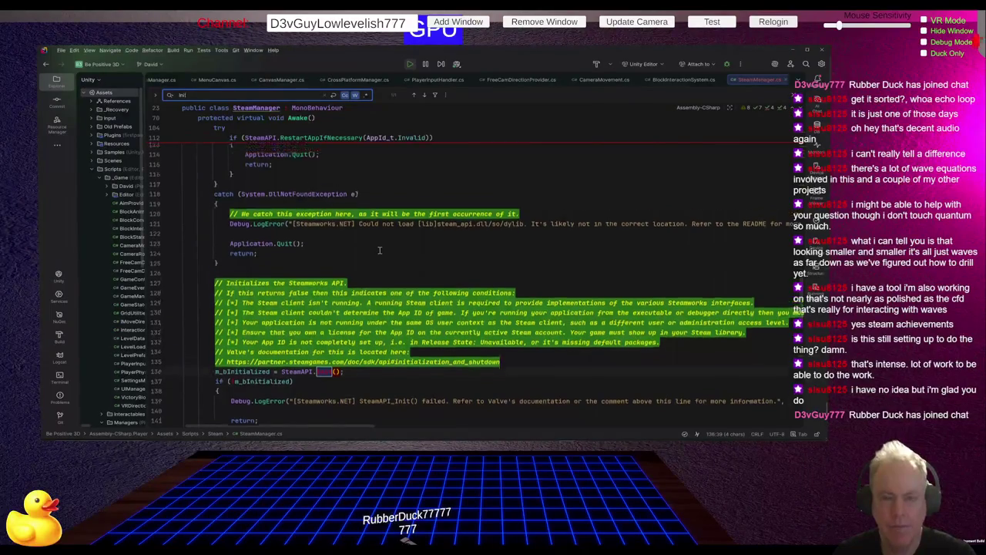
scroll(379, 250, "up", 6)
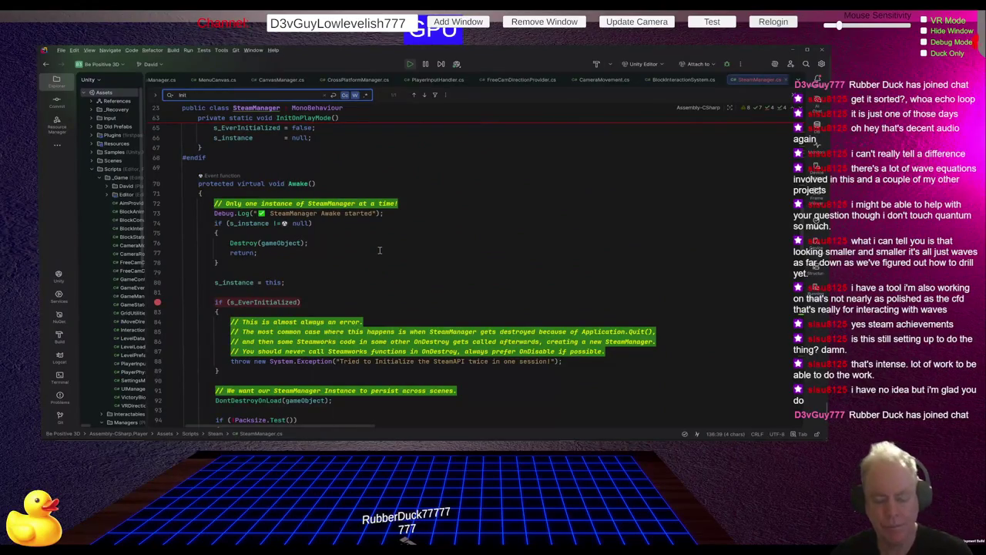
Step: Switch from Rider to ChatGPT's Diagnosis Checklist for the missing Steam logs
key("alt+Tab")
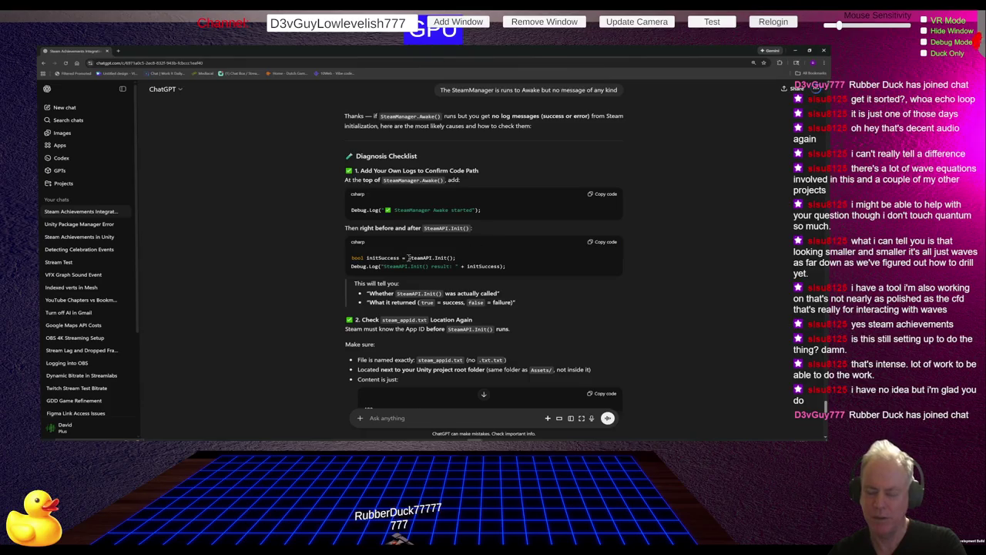
Step: Copy the suggested 'SteamAPI.Init() result: ' Debug.Log line and return to Rider
left_click_drag(351, 267, 525, 268)
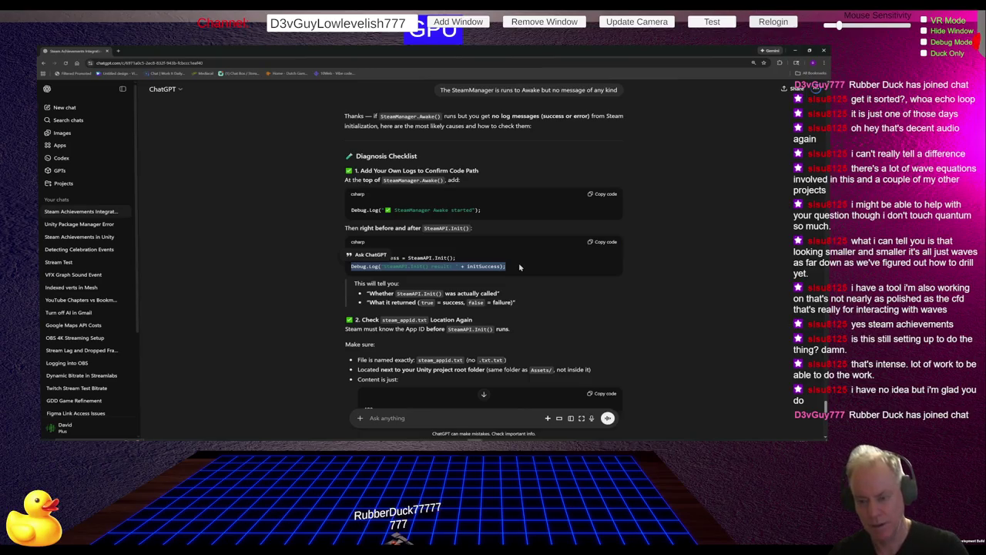
key("alt+Tab")
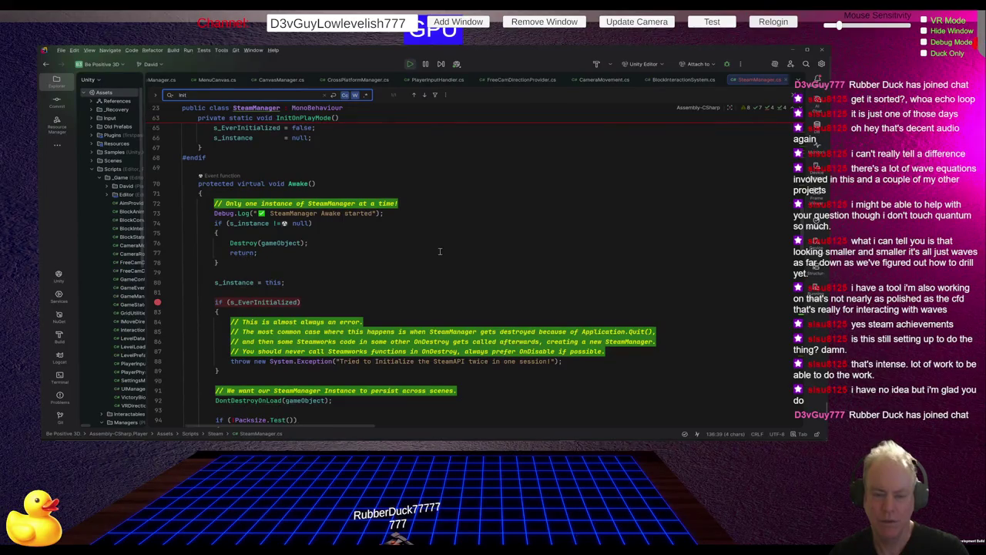
Step: Insert the SteamAPI.Init() result Debug.Log line just below the Init call
scroll(440, 251, "down", 8)
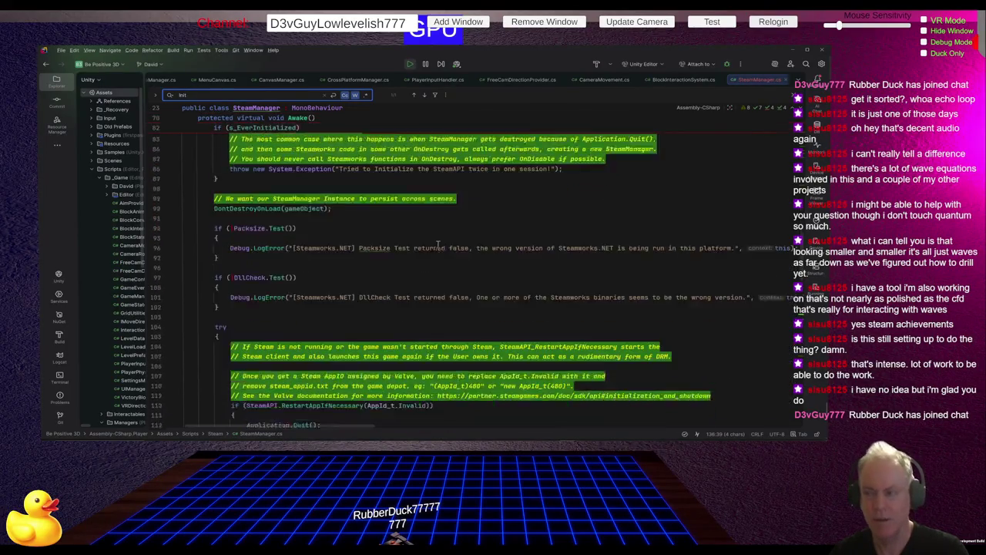
scroll(438, 245, "down", 10)
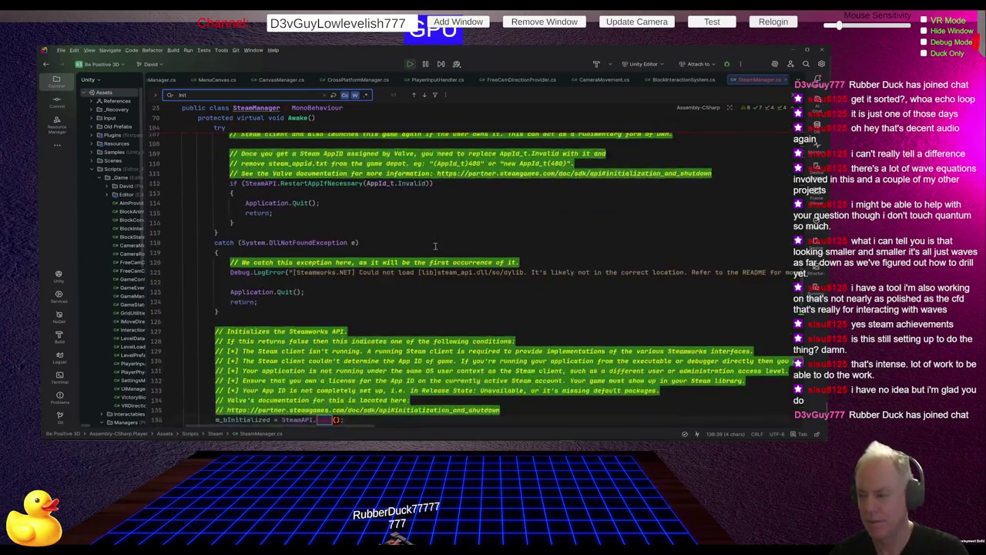
scroll(434, 245, "down", 2)
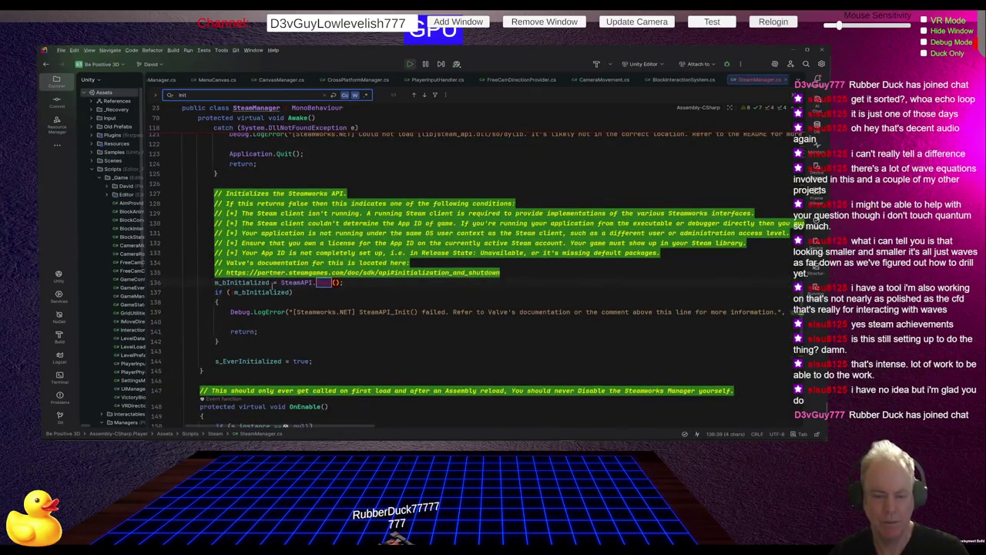
left_click(310, 289)
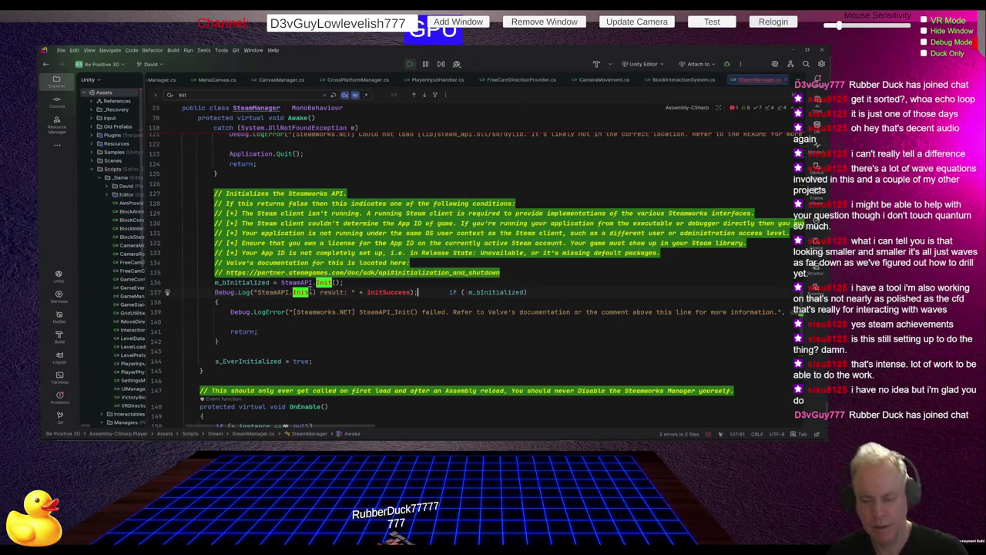
key("Tab")
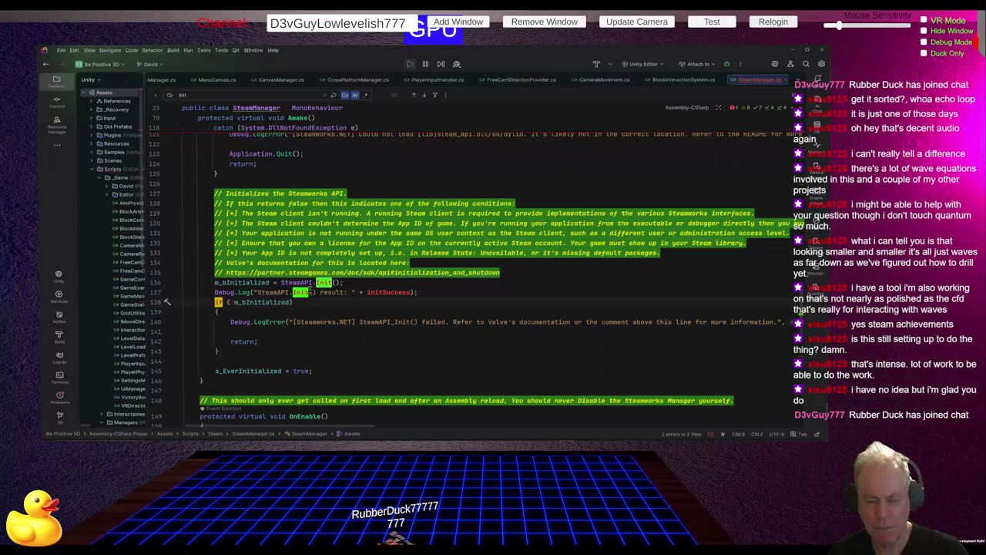
key("Up")
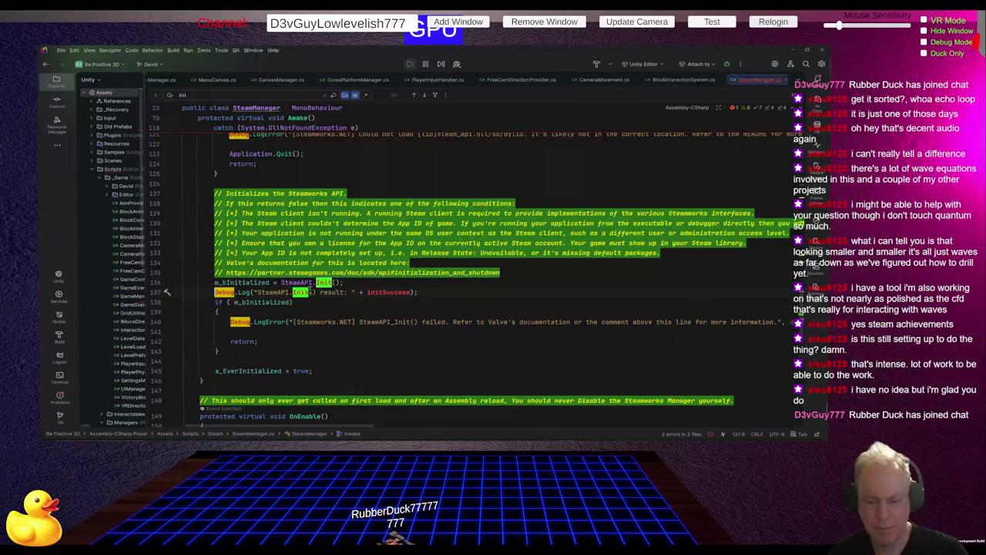
key("Escape")
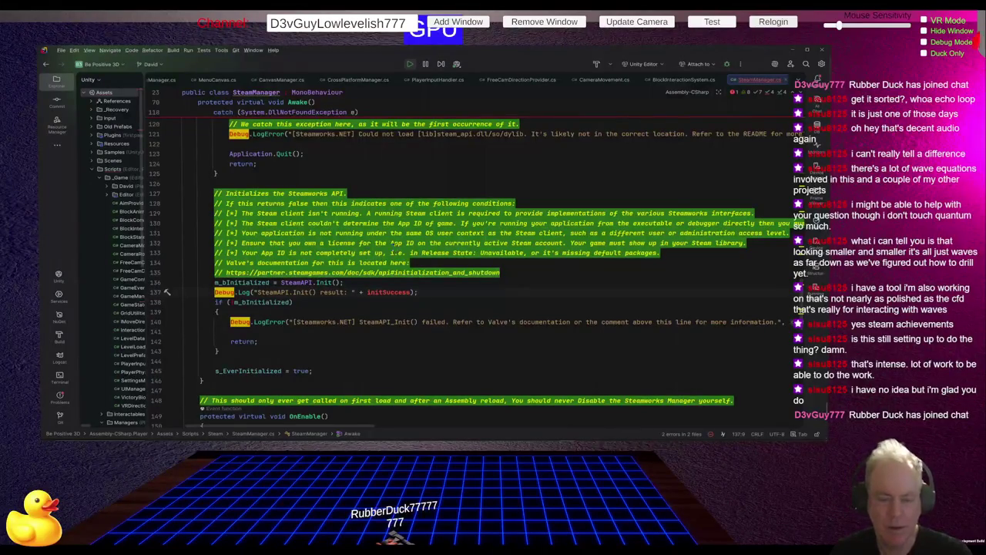
Step: Make the new log line print m_bInitialized instead of initSuccess
key("Down")
key("End")
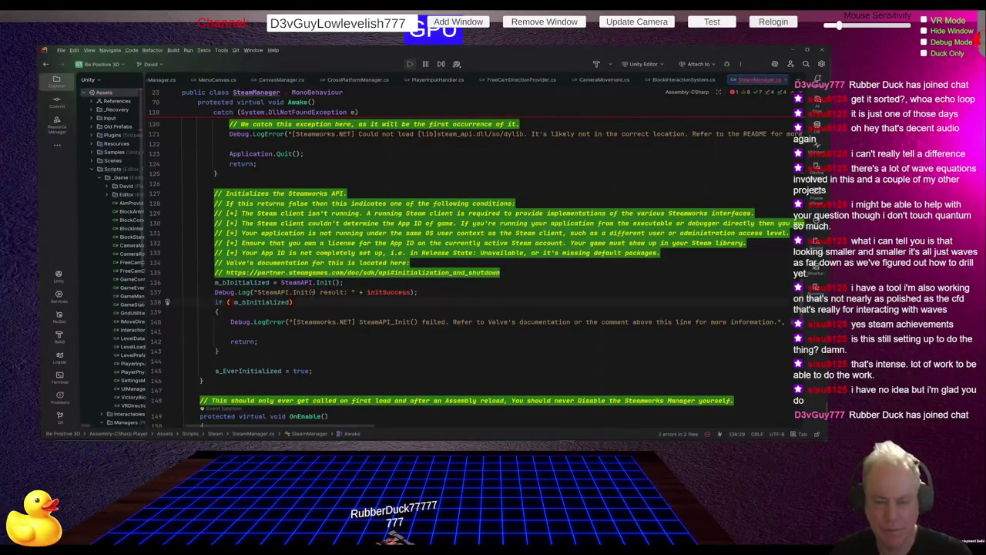
double_click(264, 283)
key("ctrl+c")
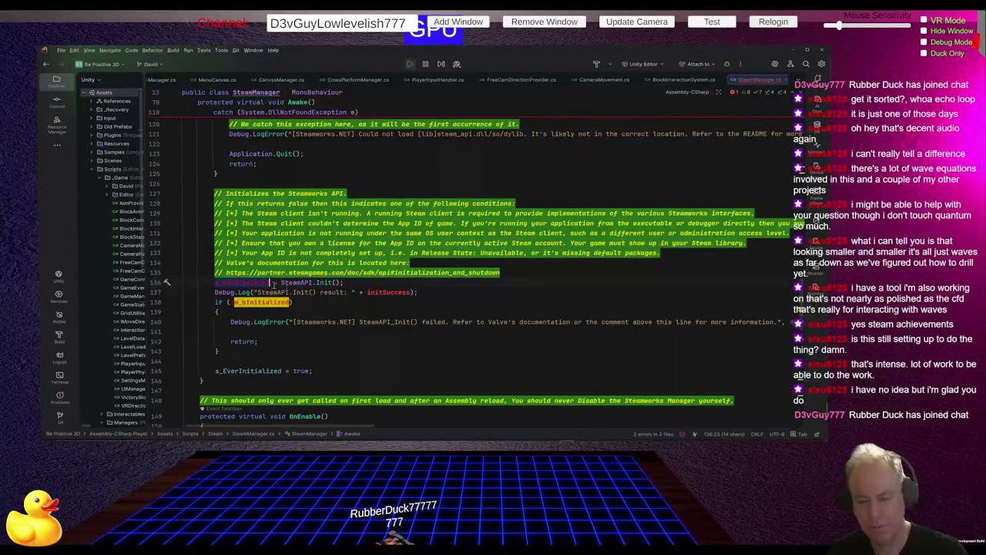
double_click(378, 292)
key("ctrl+v")
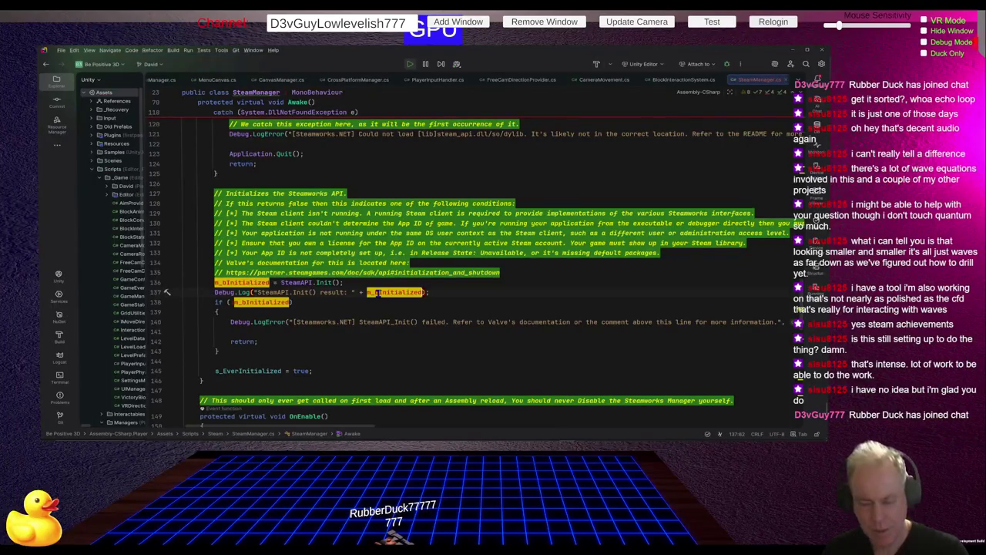
Step: Select the Init failure-handling block and search the file for 'debug'
left_click_drag(298, 318, 399, 347)
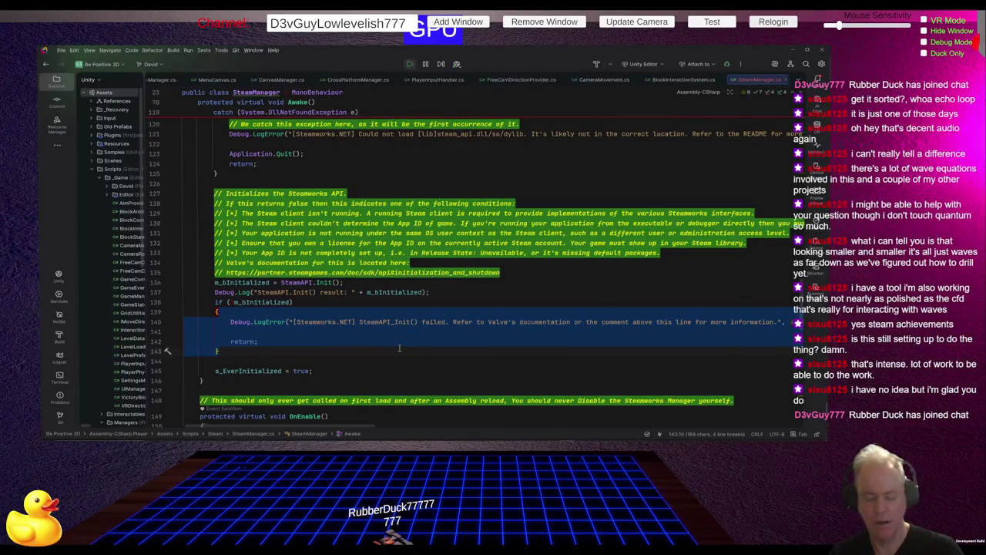
key("ctrl+f")
type("debug")
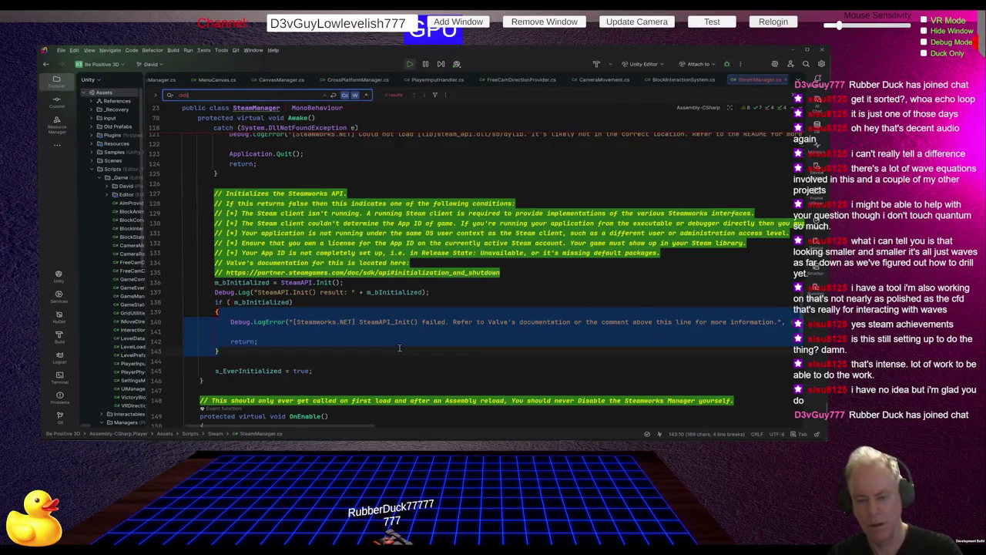